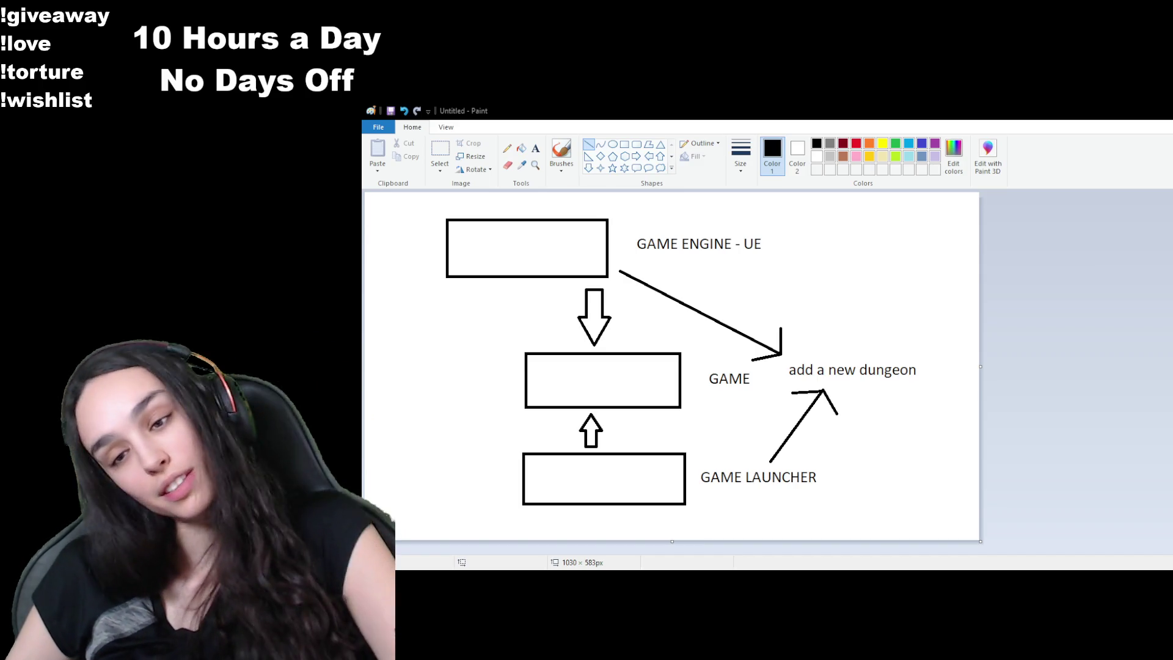
Step: Switch from the Paint diagram to the DaVinci Resolve window
key("alt+Tab")
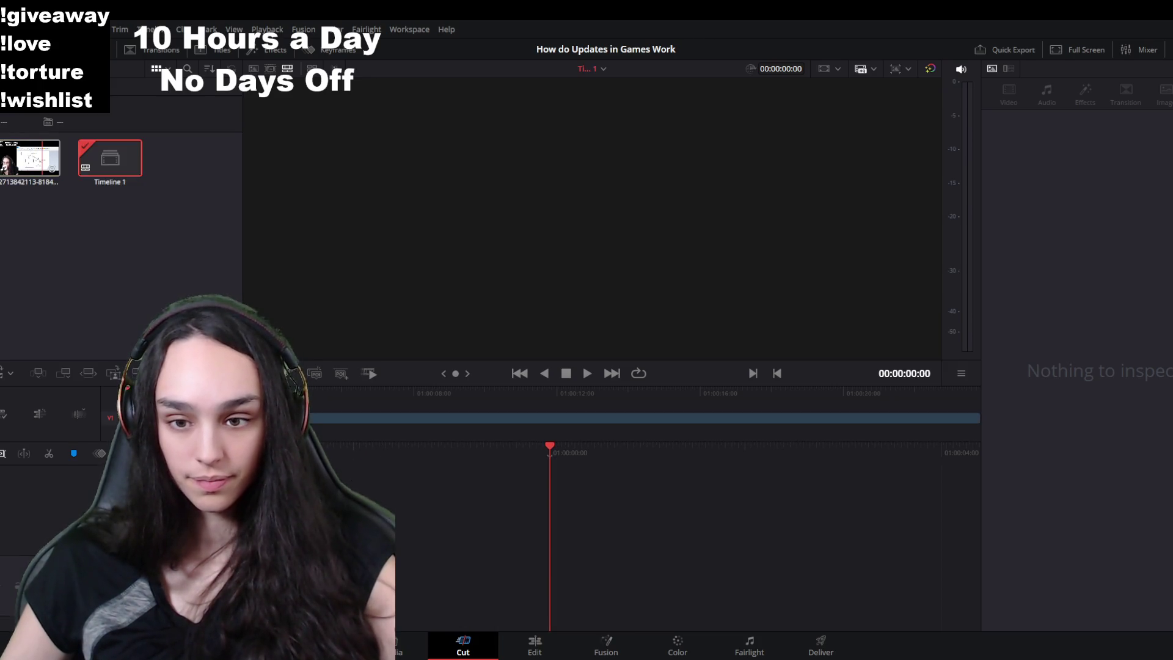
Step: Restore Timeline 1, move to the Edit page and add a second copy of the recording
key("ctrl+z")
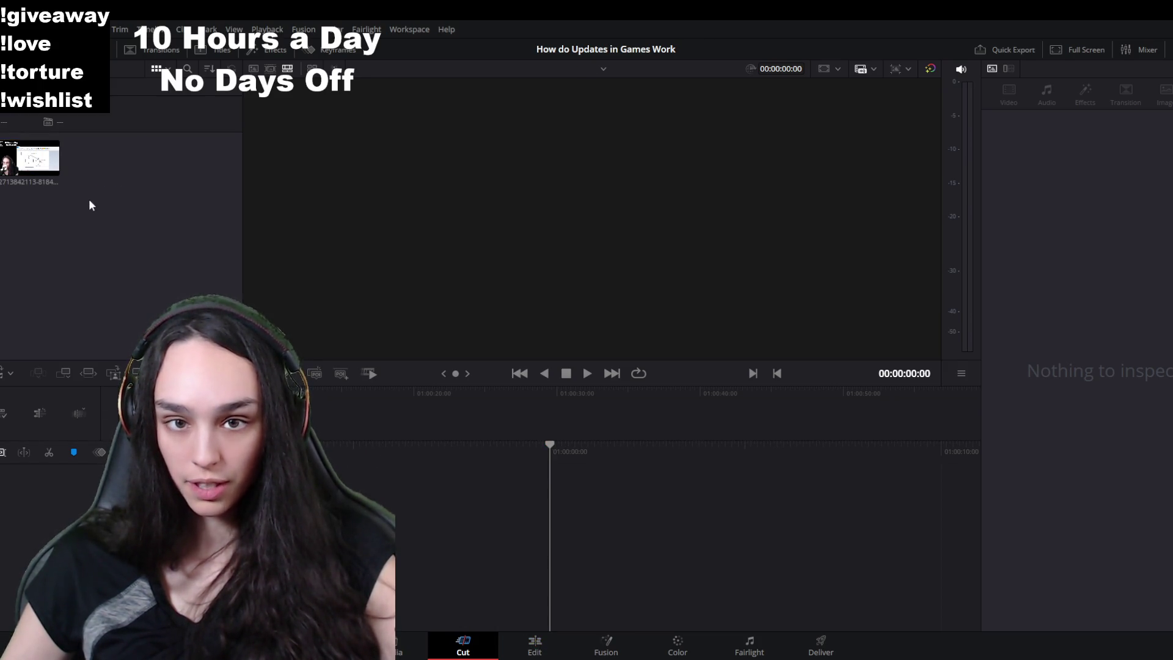
key("ctrl+shift+z")
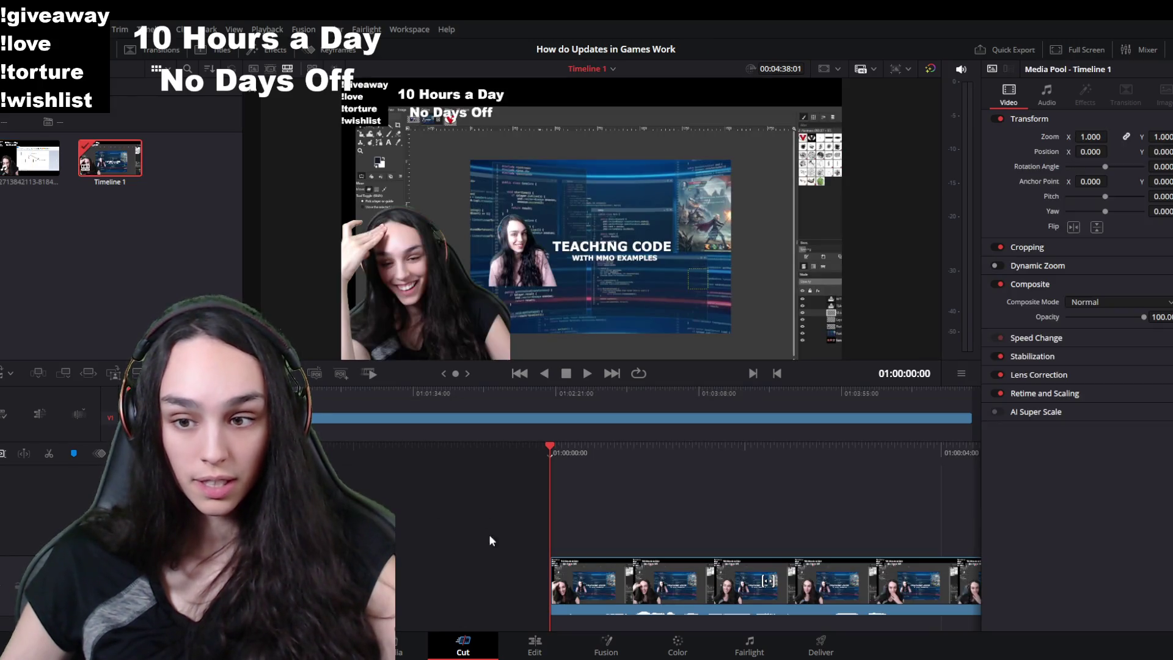
left_click(536, 647)
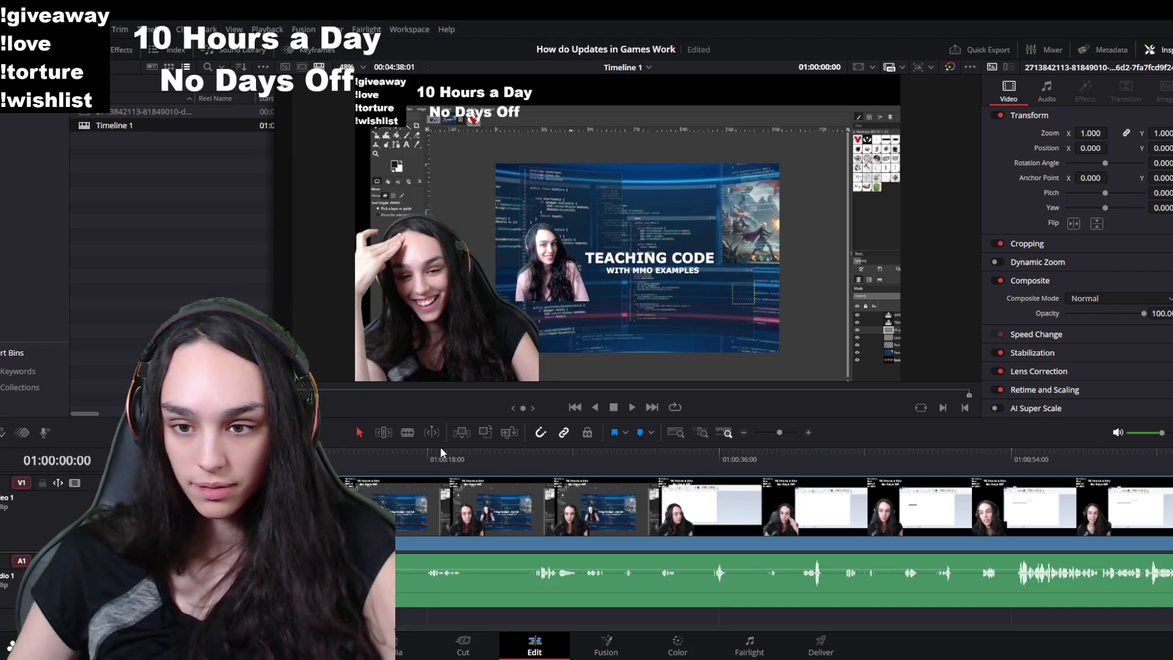
key("ctrl+a")
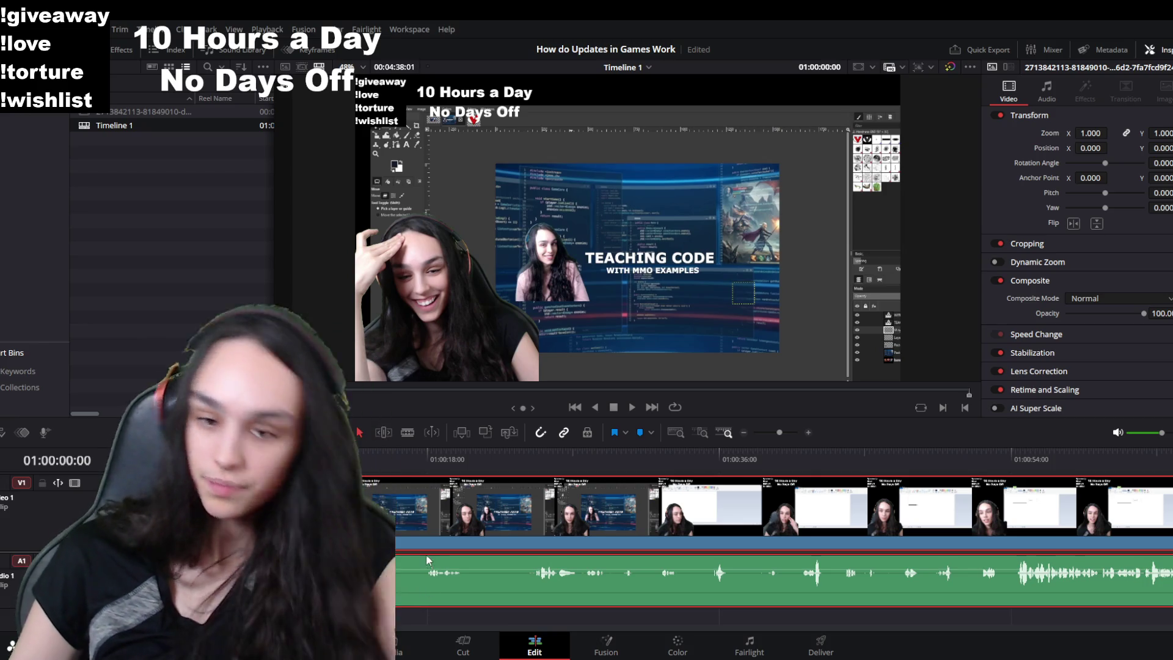
scroll(421, 548, "down", 3)
scroll(421, 549, "down", 3)
scroll(421, 548, "down", 3)
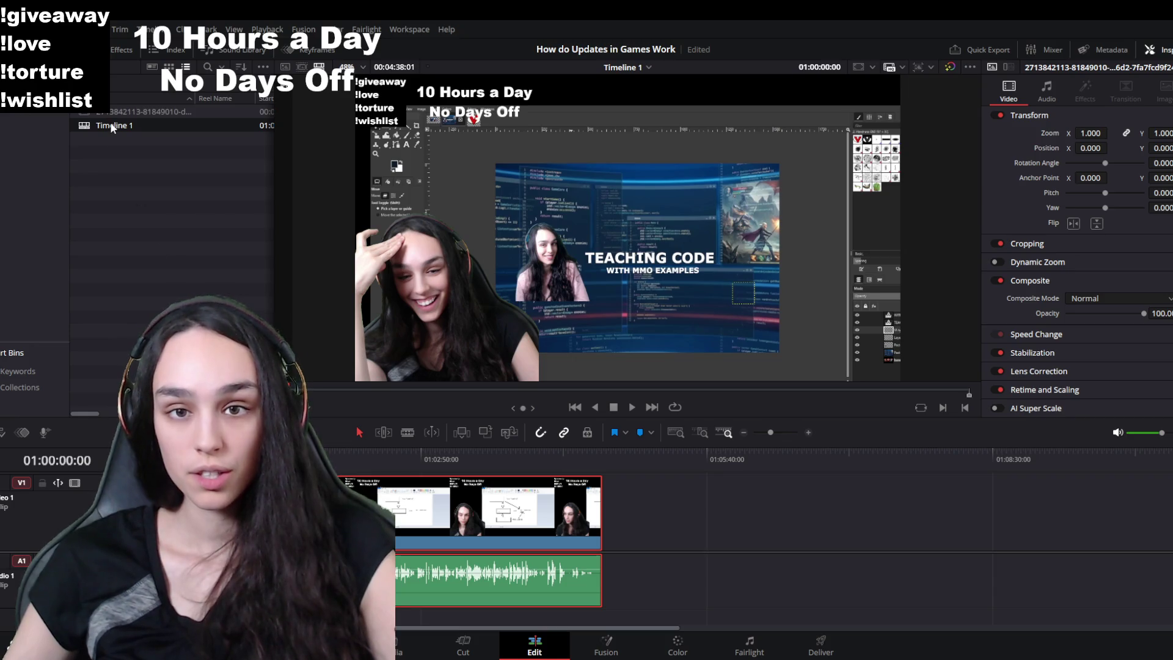
left_click_drag(116, 117, 715, 539)
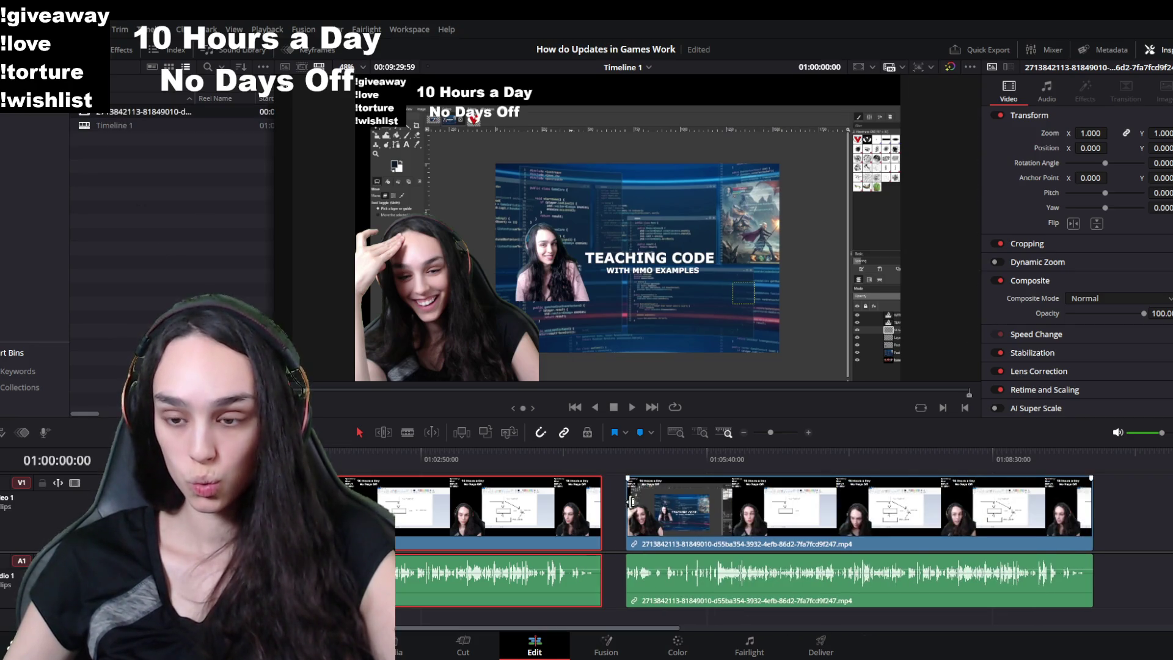
Step: Strip the duplicate audio from the second copy of the recording
left_click(997, 579)
key("Delete")
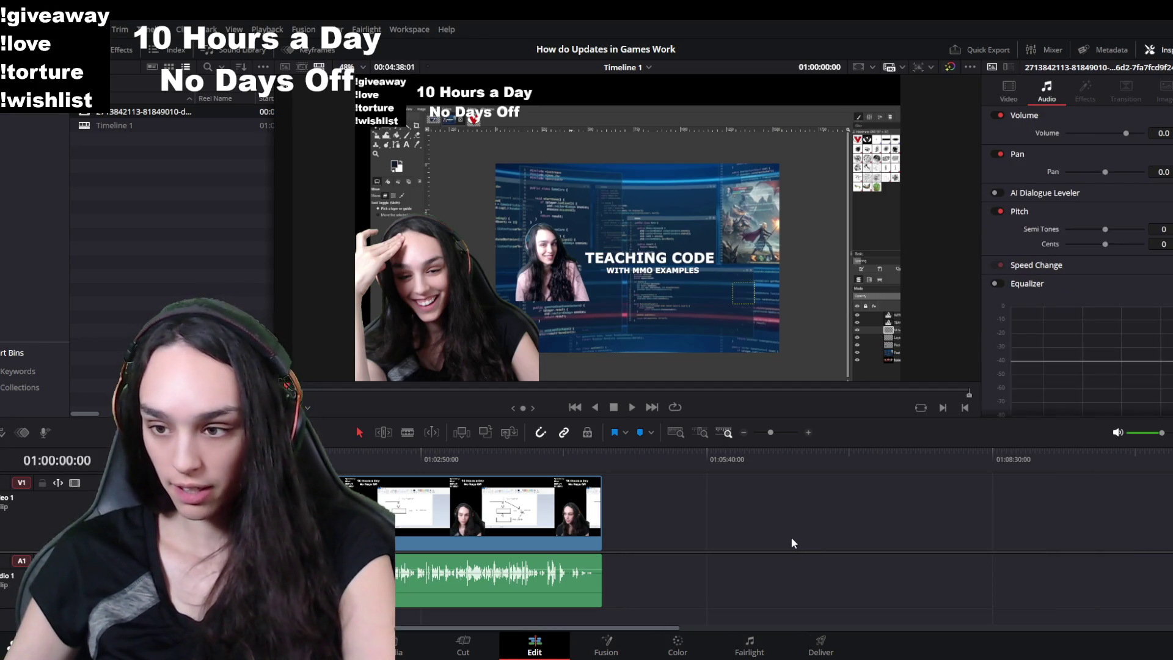
key("ctrl+z")
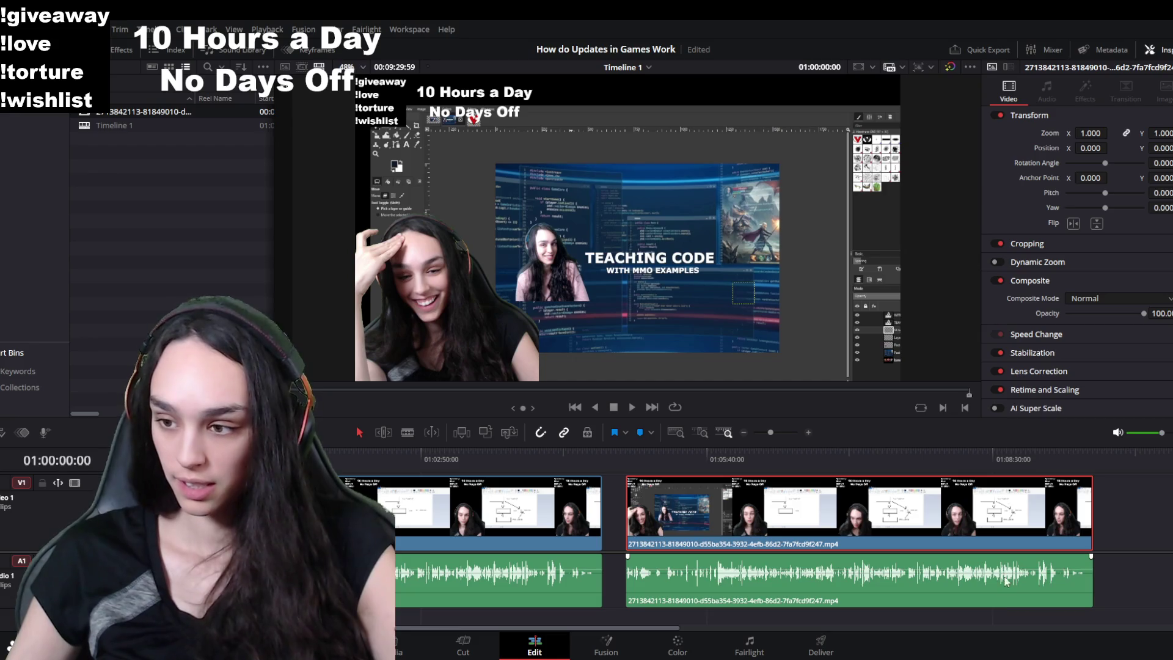
left_click(1006, 578)
key("Delete")
key("ctrl+z")
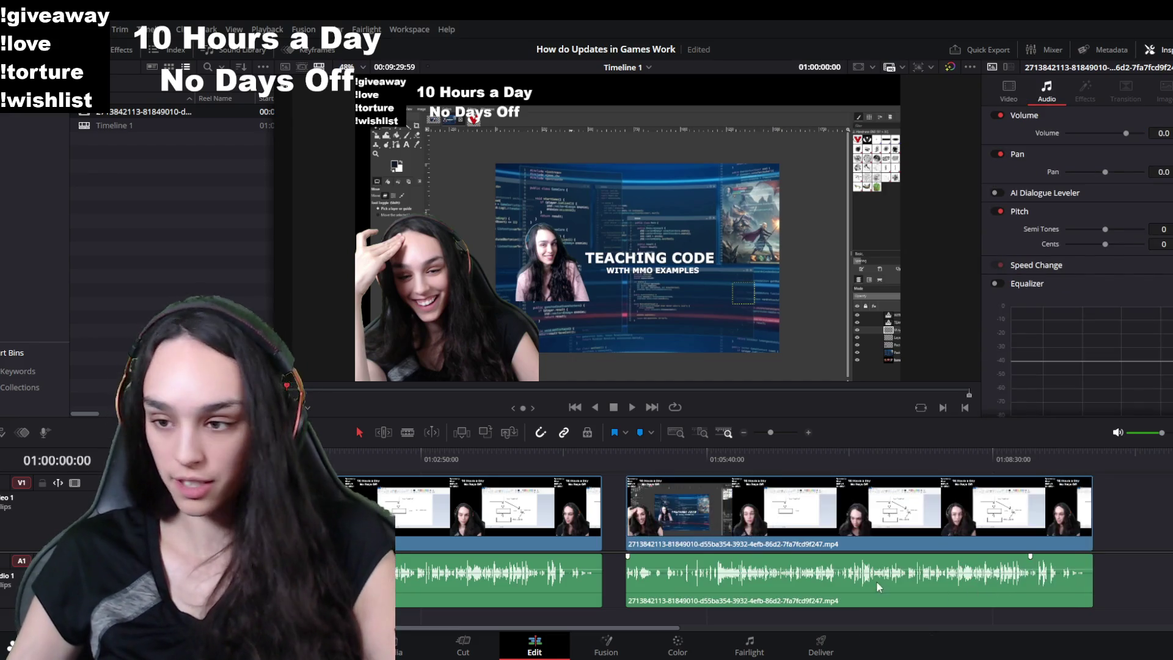
key("ctrl+minus")
left_click_drag(512, 579, 921, 563)
key("Delete")
Step: Lift the copy's video onto a new V2 track aligned with the original's start
left_click_drag(578, 492, 568, 493)
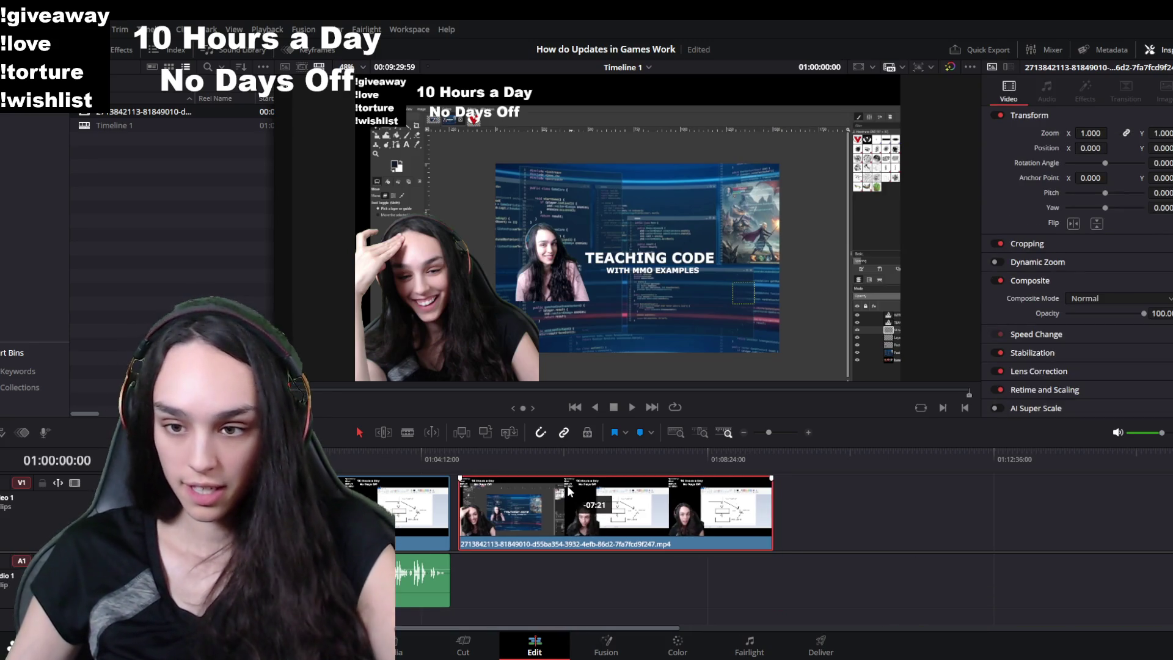
left_click_drag(571, 447, 571, 352)
left_click_drag(614, 463, 291, 399)
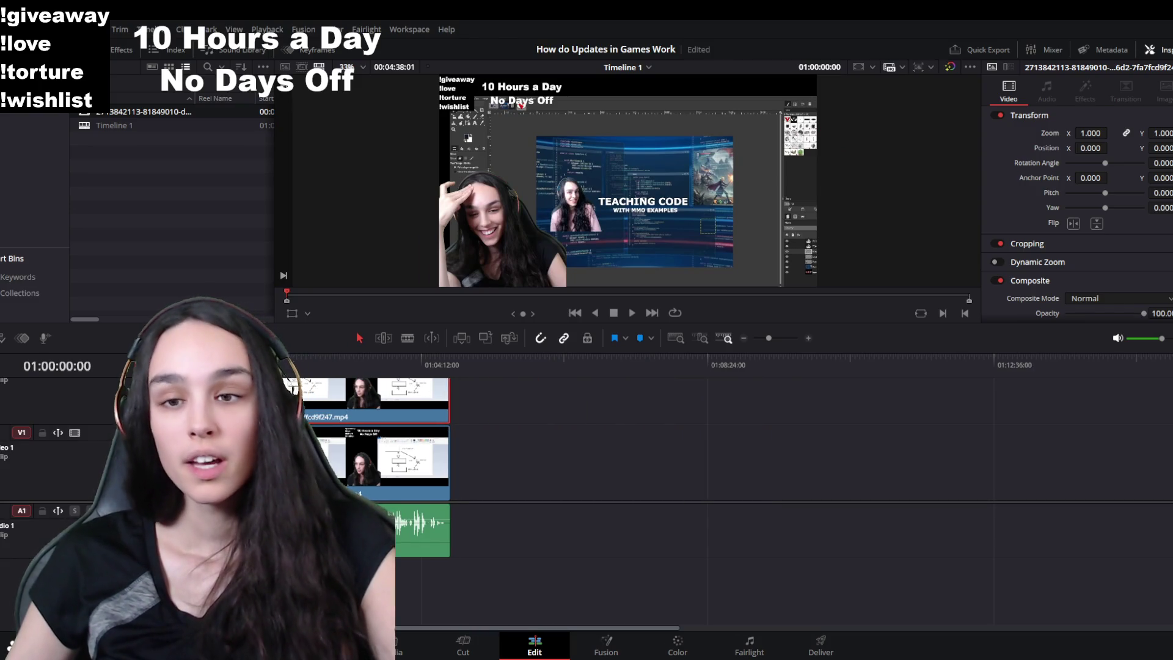
left_click_drag(571, 325, 571, 350)
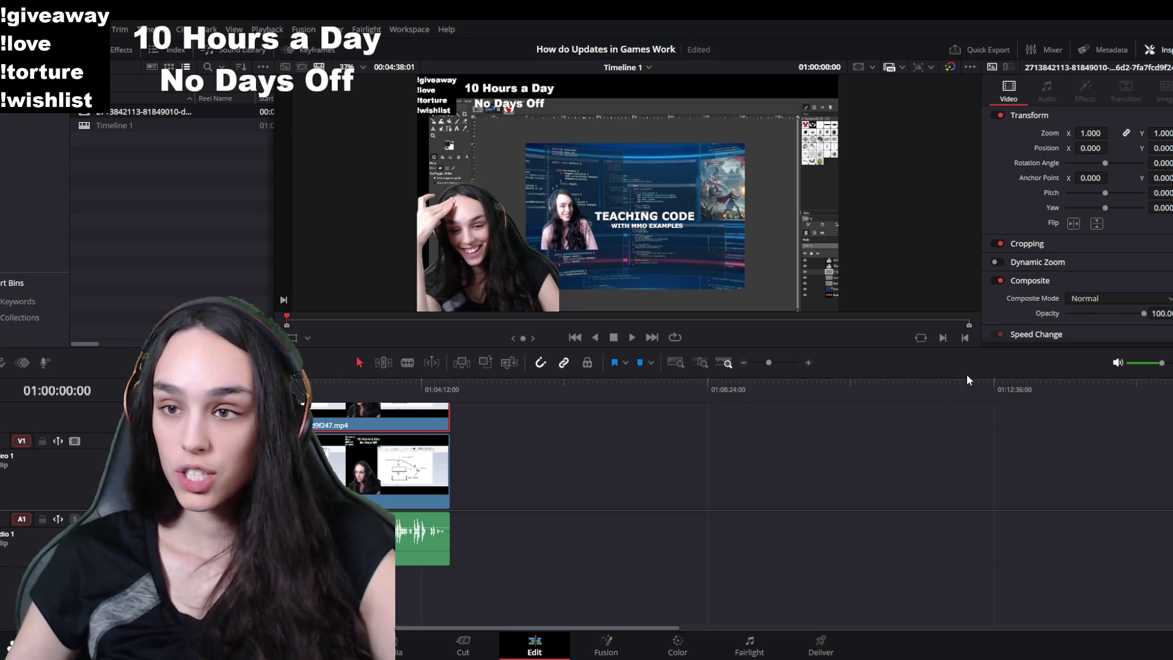
Step: Start cropping the upper copy's right side and slide the original clip out from under it
left_click(1027, 244)
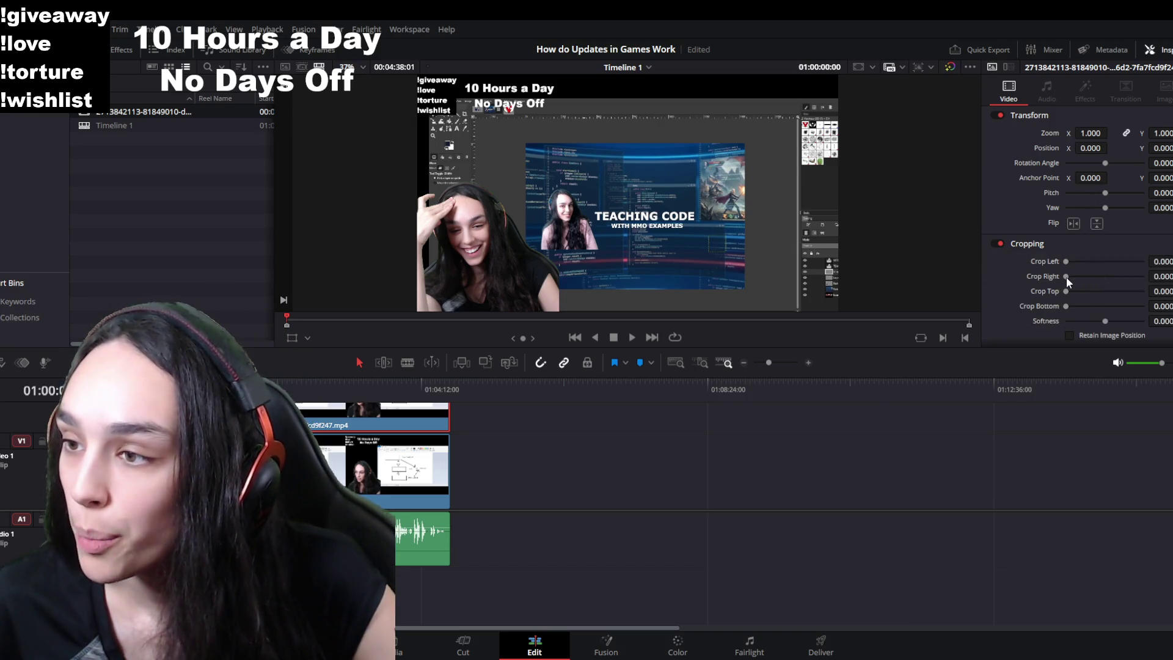
left_click_drag(1067, 277, 1083, 278)
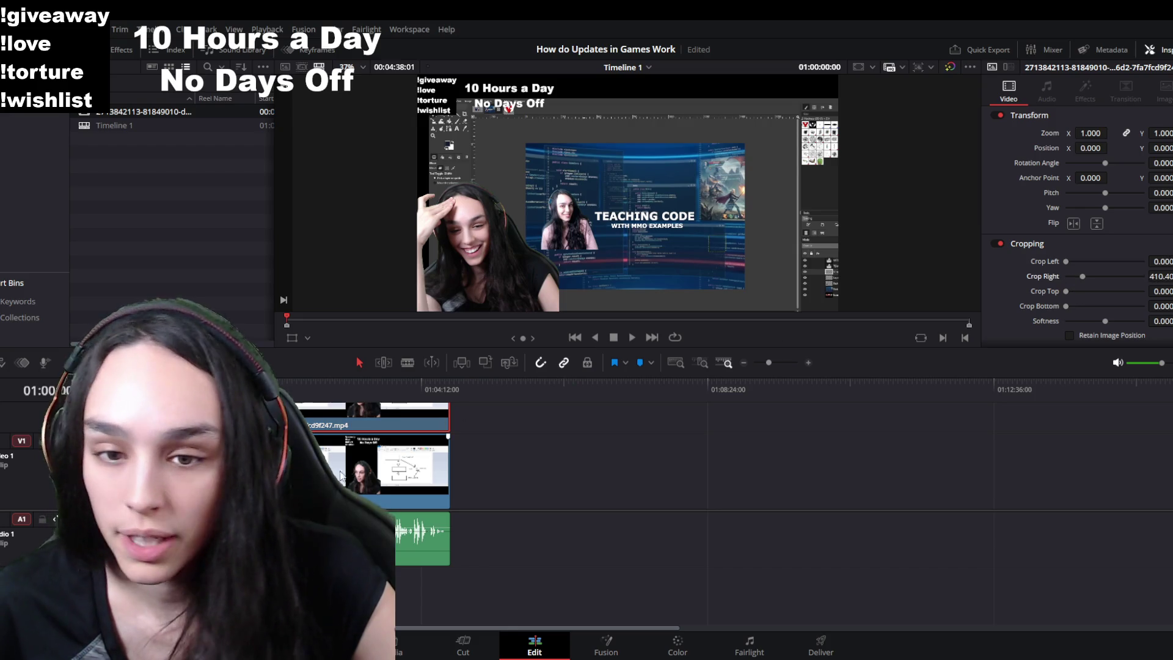
left_click(321, 467)
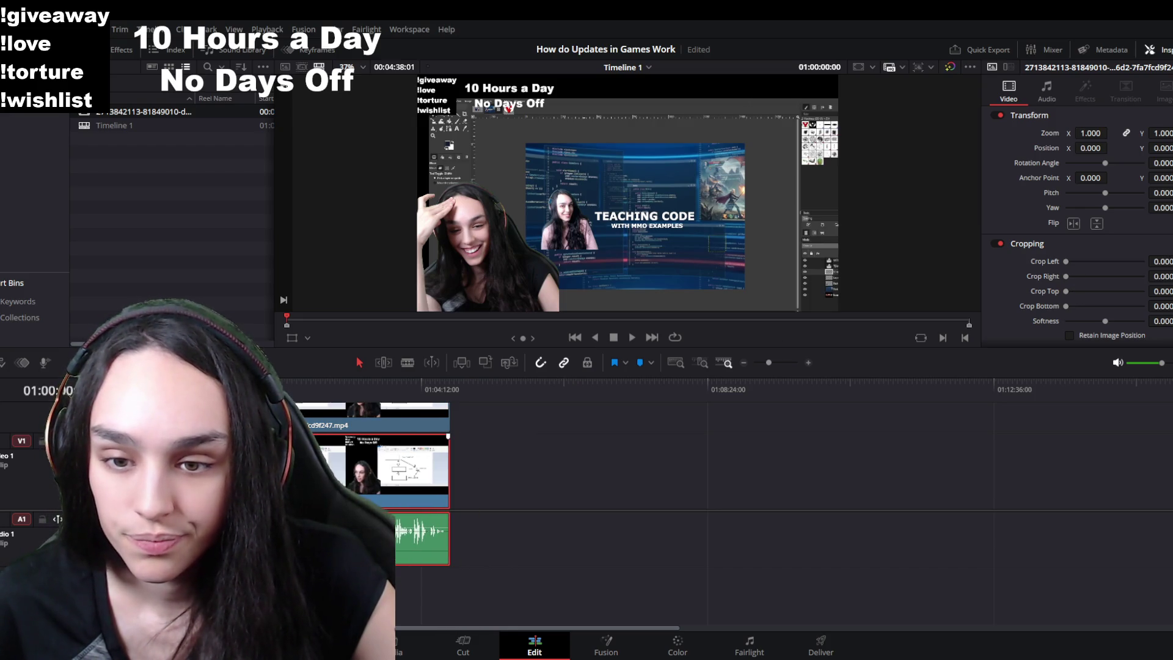
left_click_drag(321, 468, 655, 469)
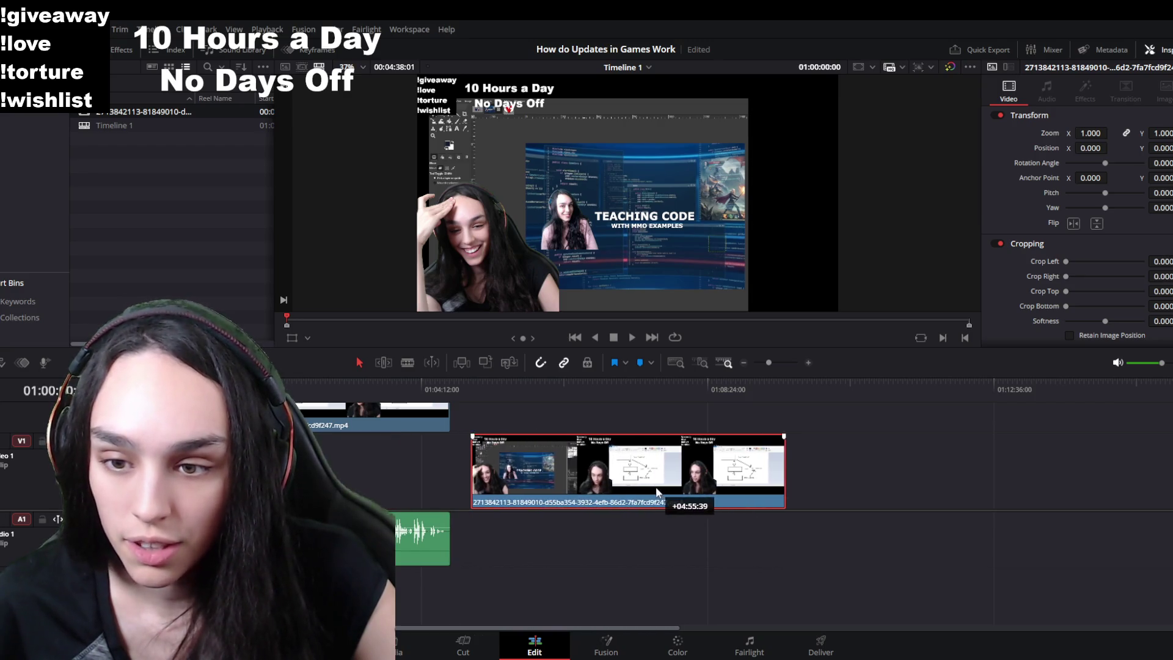
Step: Crop the copy's right and top down to just the webcam and set the timeline to vertical 9:16
left_click_drag(1084, 276, 1118, 278)
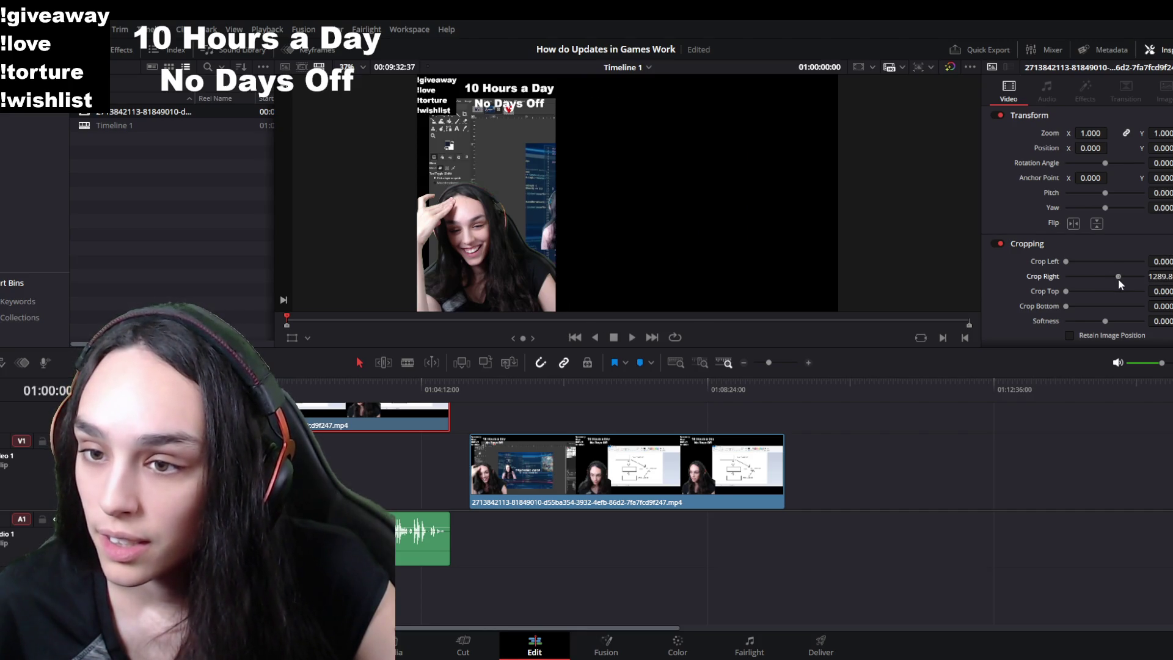
left_click_drag(1066, 291, 1101, 294)
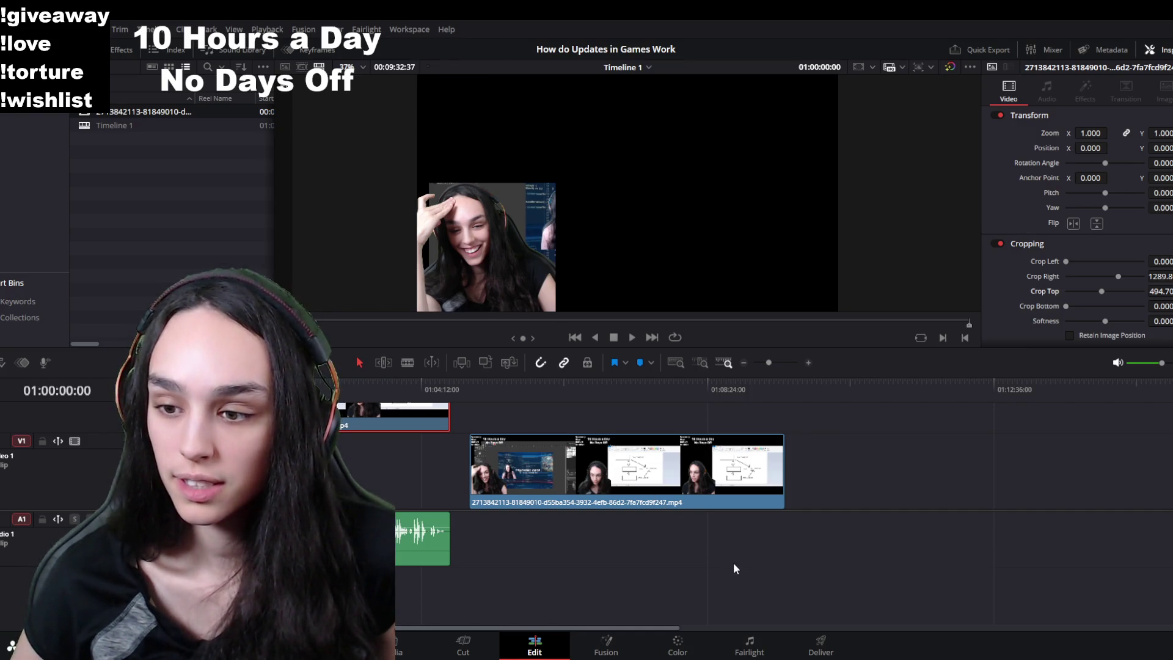
key("ctrl+z")
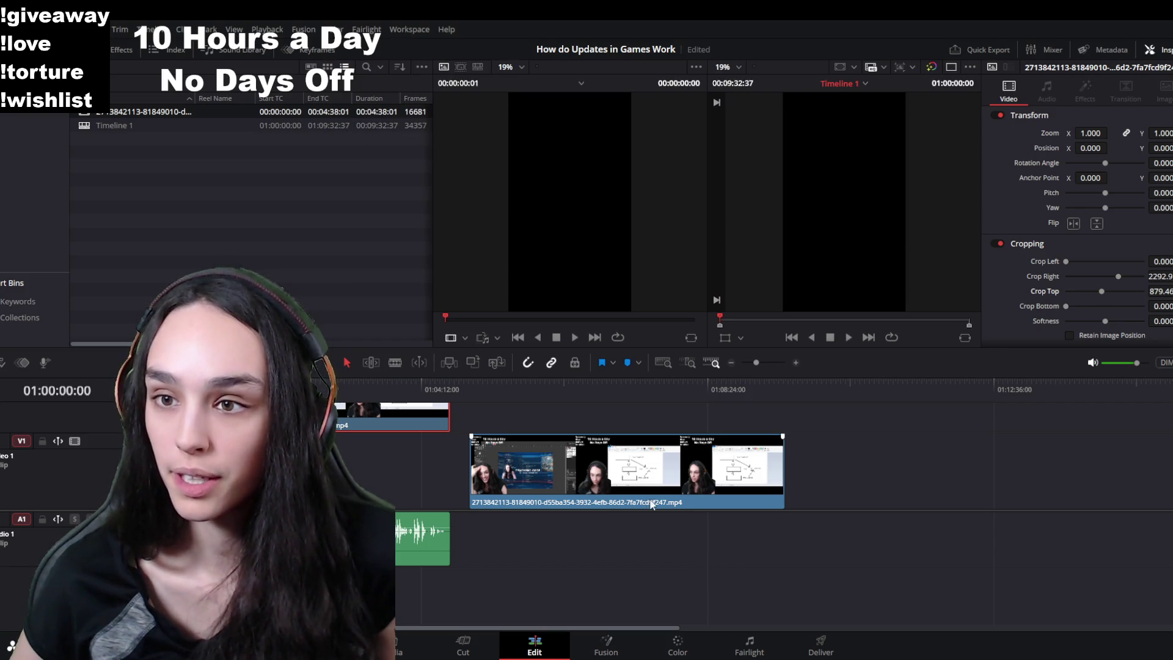
Step: Scale the diagram clip to Zoom 0.890 and Position X -47 so it fits the vertical frame
left_click(777, 319)
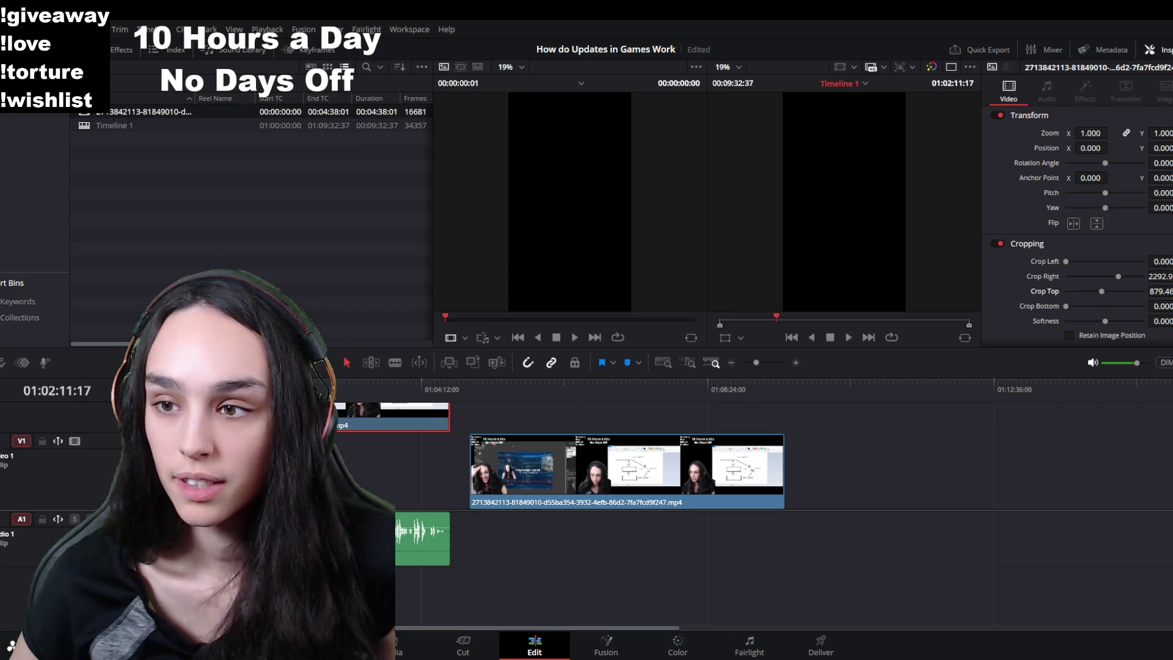
scroll(621, 243, "down", 1)
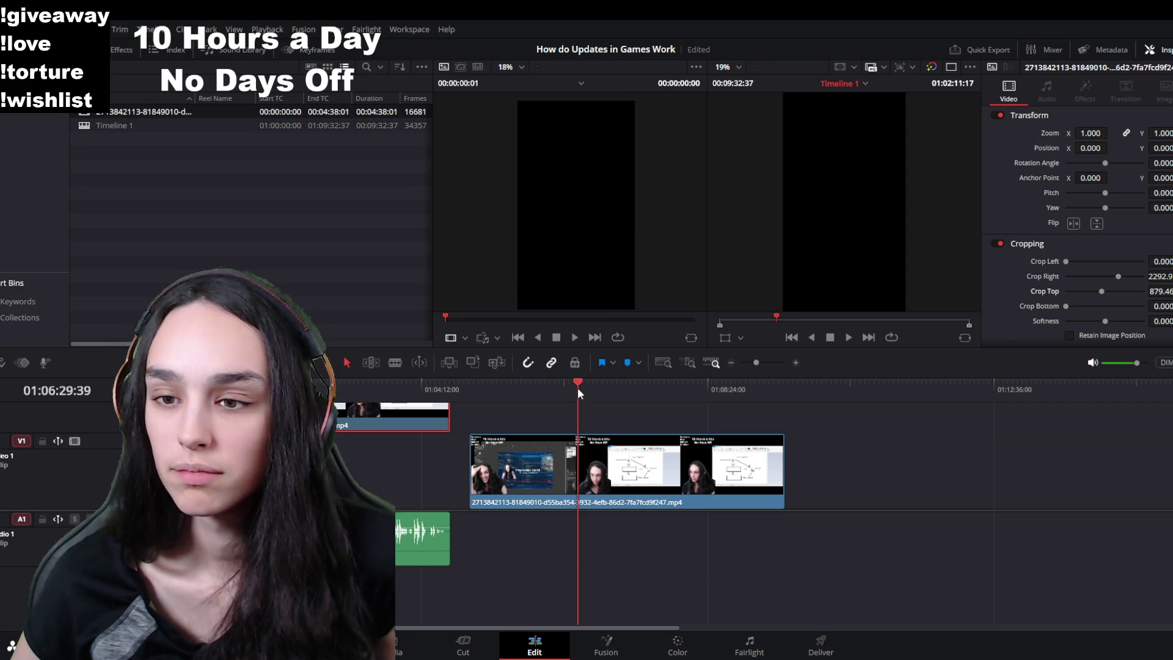
left_click(583, 483)
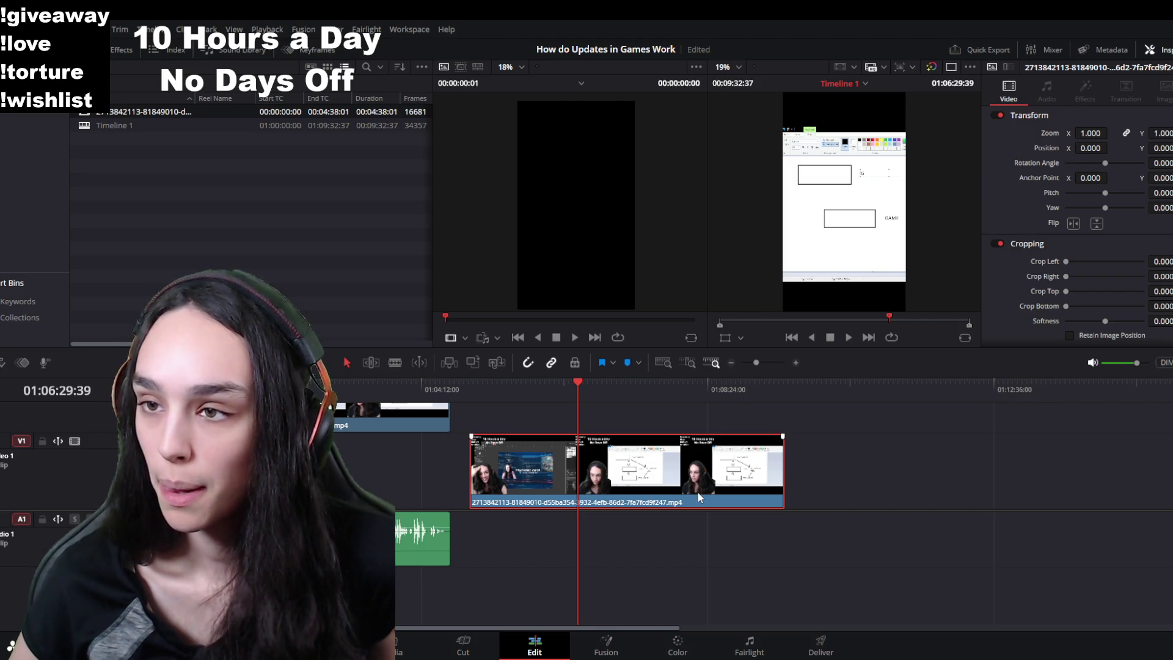
left_click_drag(629, 397, 679, 398)
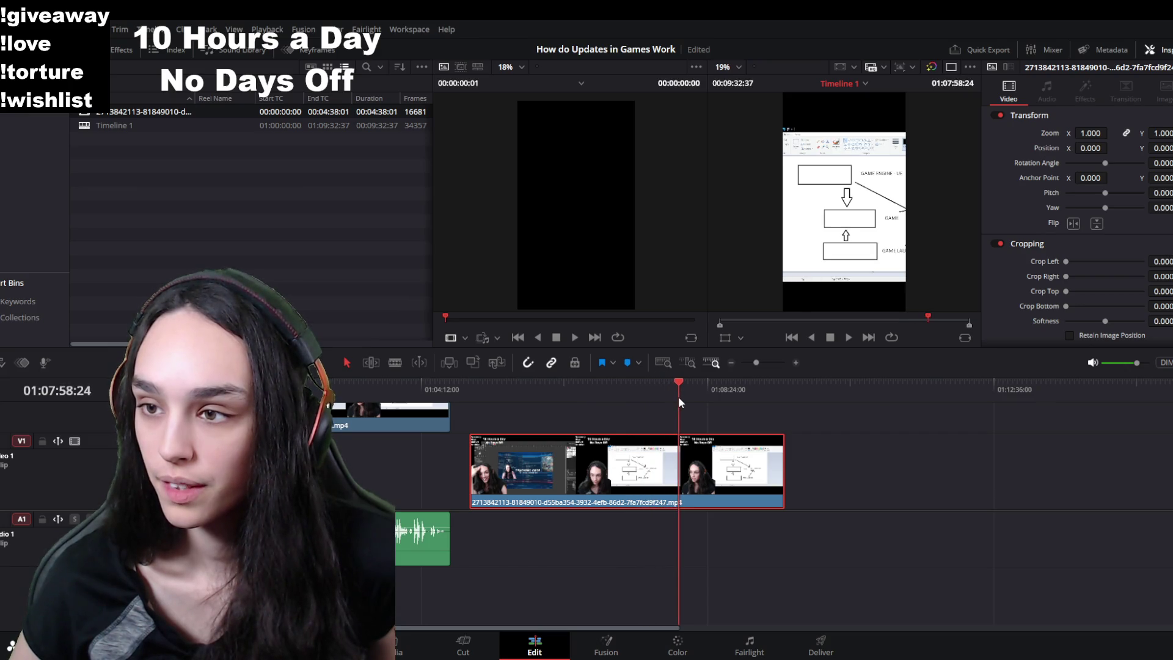
mouse_move(1090, 133)
left_mouse_down()
mouse_move(1112, 132)
mouse_move(1087, 148)
mouse_move(1063, 133)
mouse_move(1103, 148)
left_mouse_up()
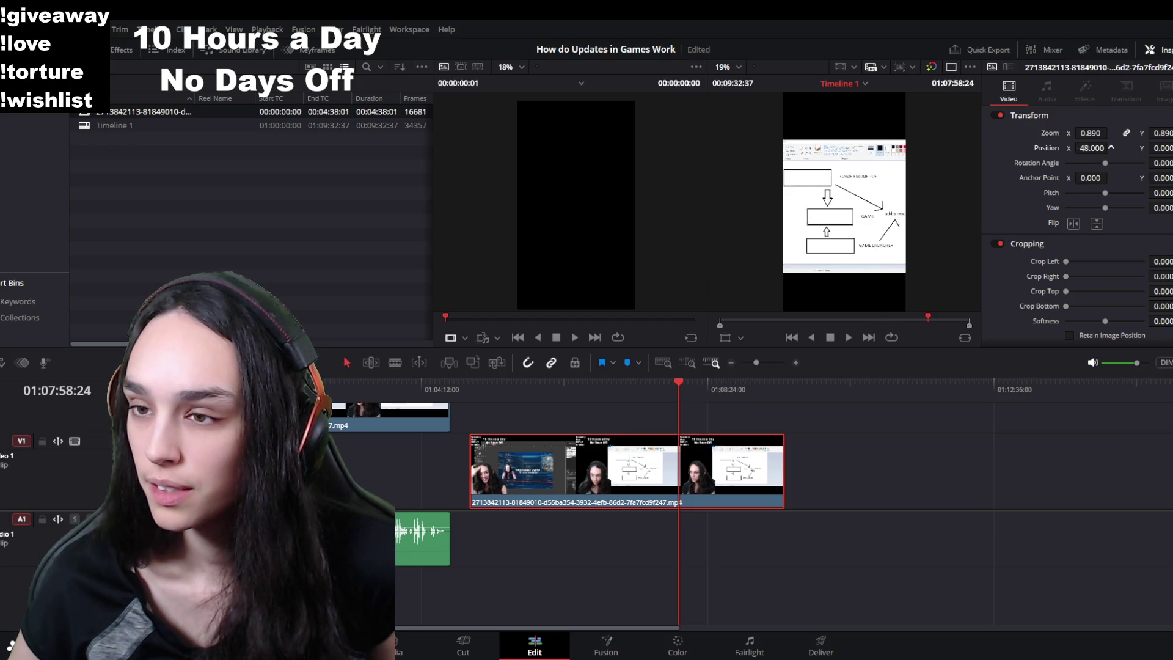
left_click(752, 393)
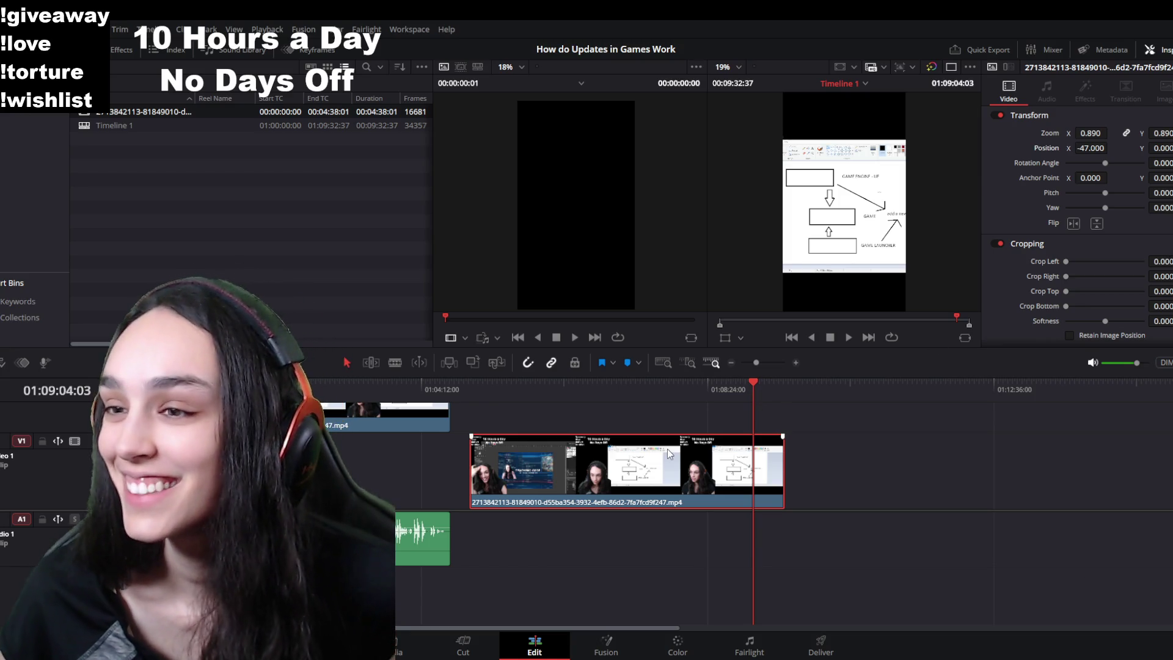
left_click(368, 385)
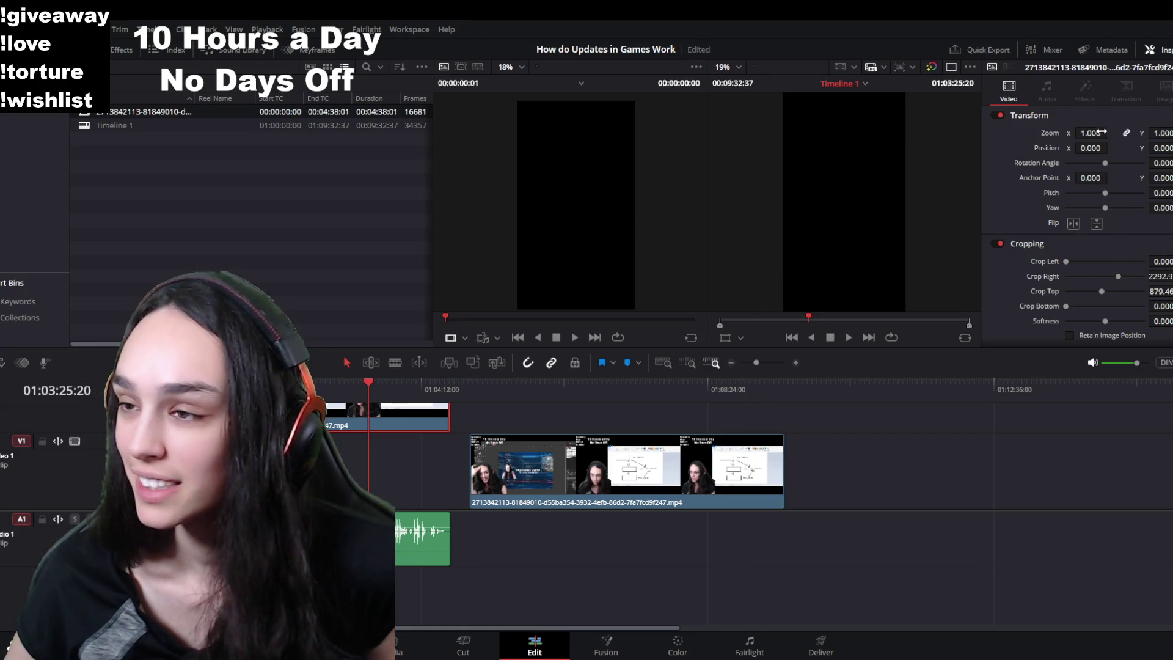
mouse_move(1111, 148)
left_mouse_down()
mouse_move(1111, 158)
mouse_move(1160, 137)
left_mouse_up()
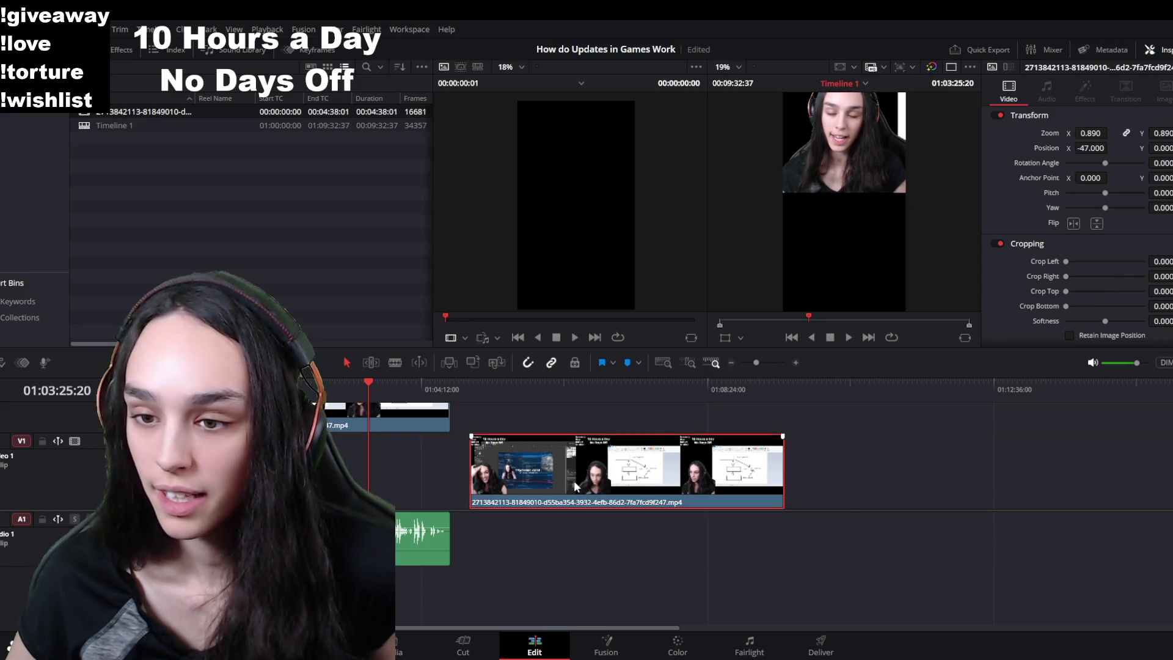
left_click_drag(641, 468, 307, 468)
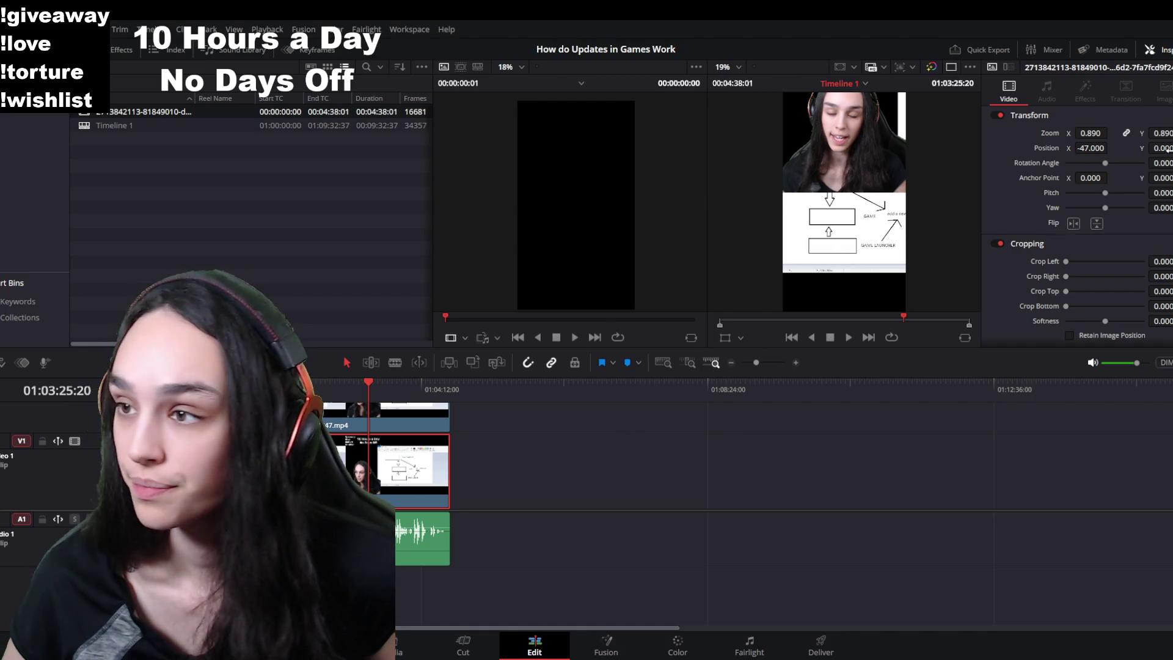
left_click_drag(1168, 135, 1161, 150)
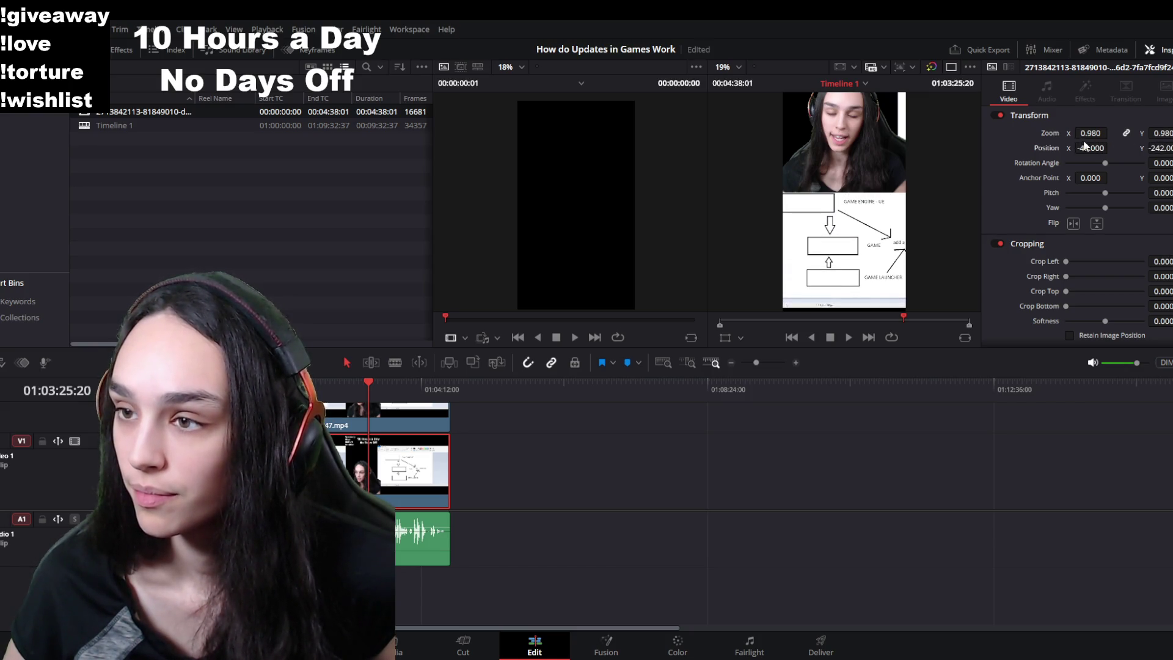
left_click(431, 414)
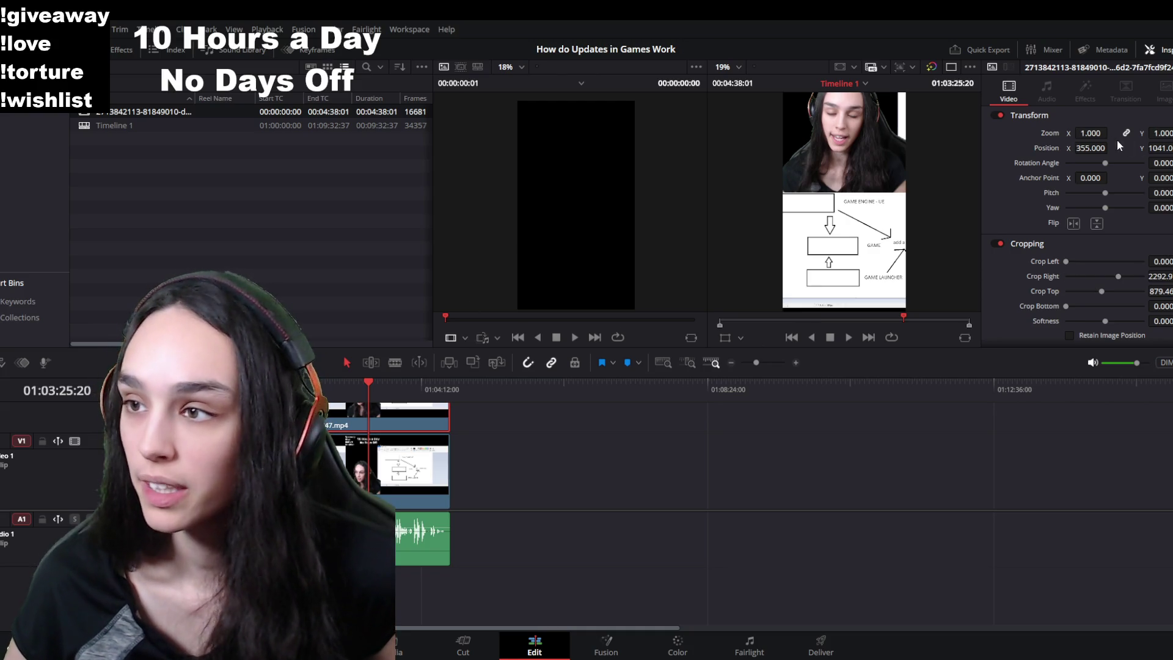
left_click_drag(1166, 129, 1157, 128)
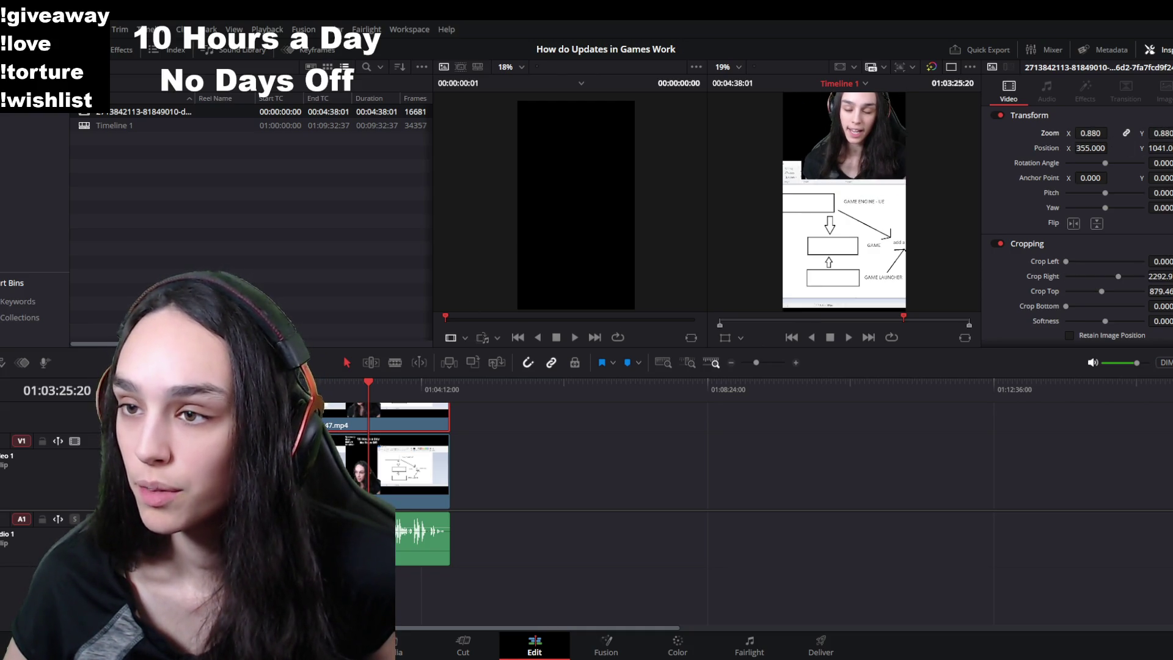
left_click_drag(1157, 133, 1162, 133)
key("ctrl+s")
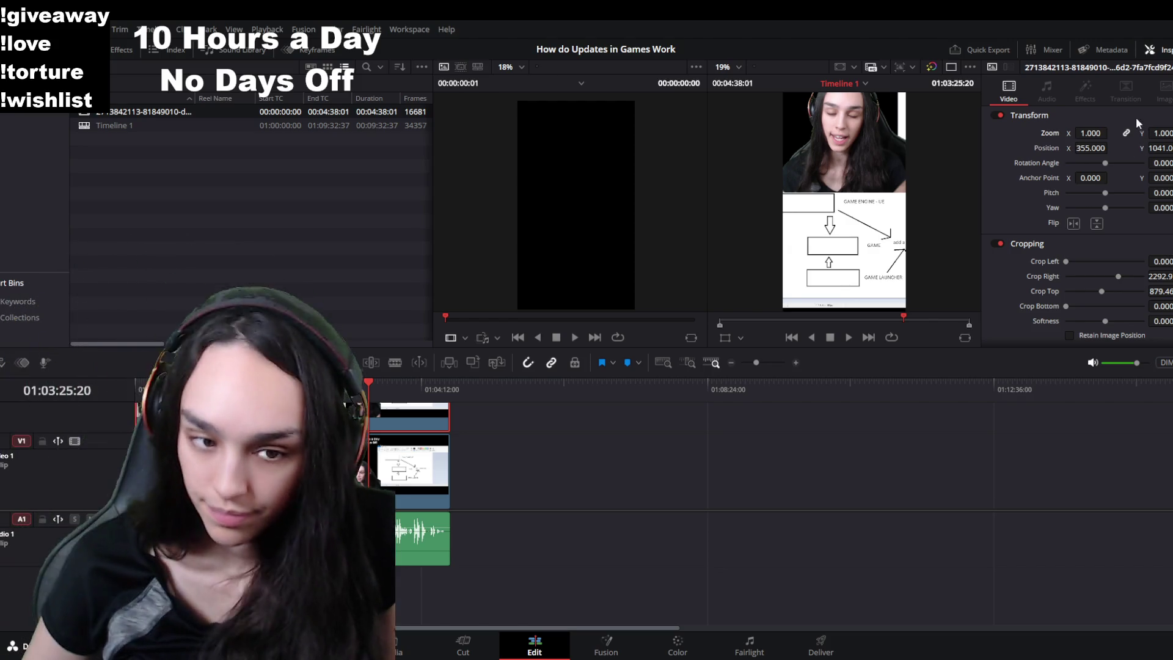
scroll(906, 188, "down", 3)
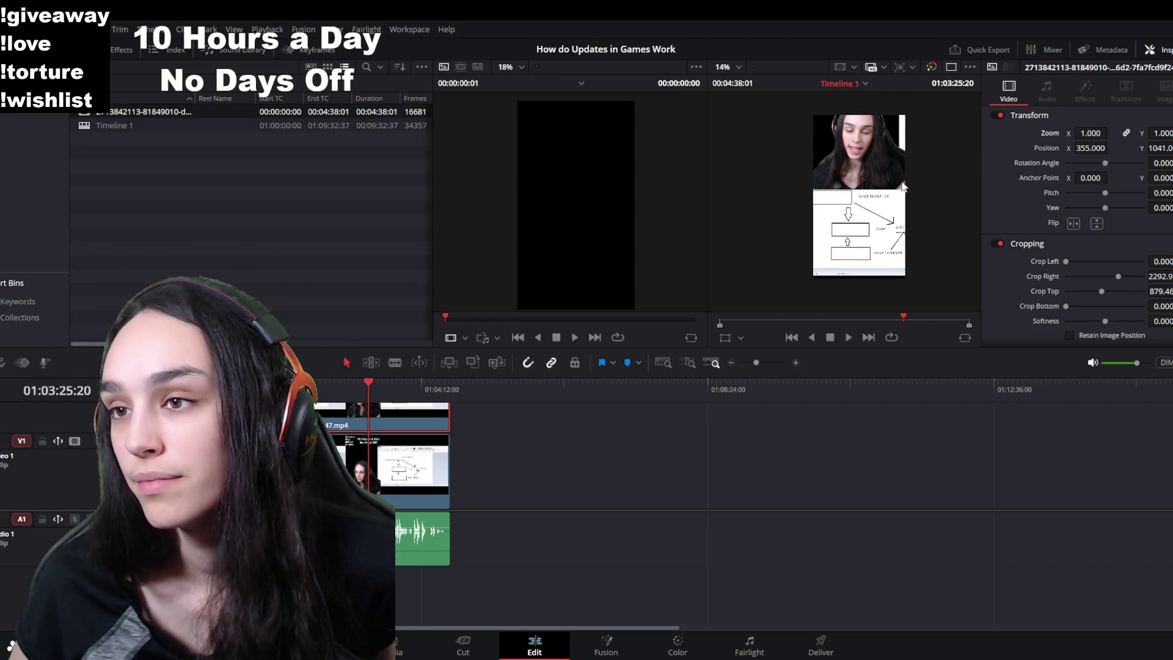
Step: Move the diagram lower, shrink it slightly and crop away its top edge
left_click_drag(1157, 148, 1169, 147)
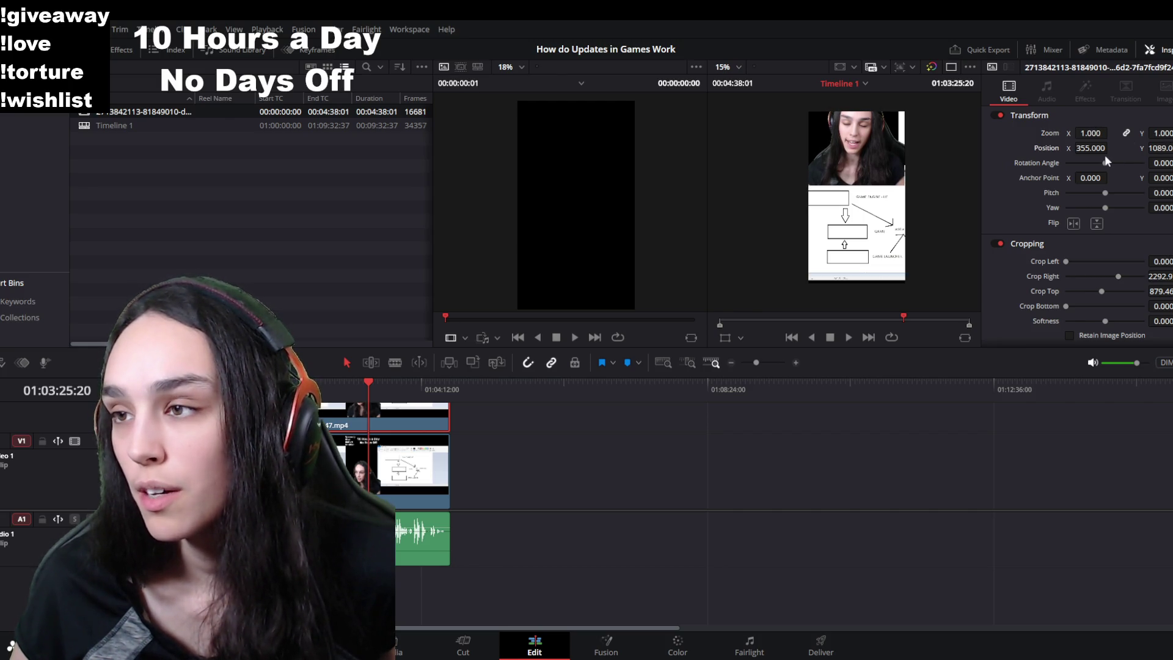
left_click_drag(1105, 148, 1111, 148)
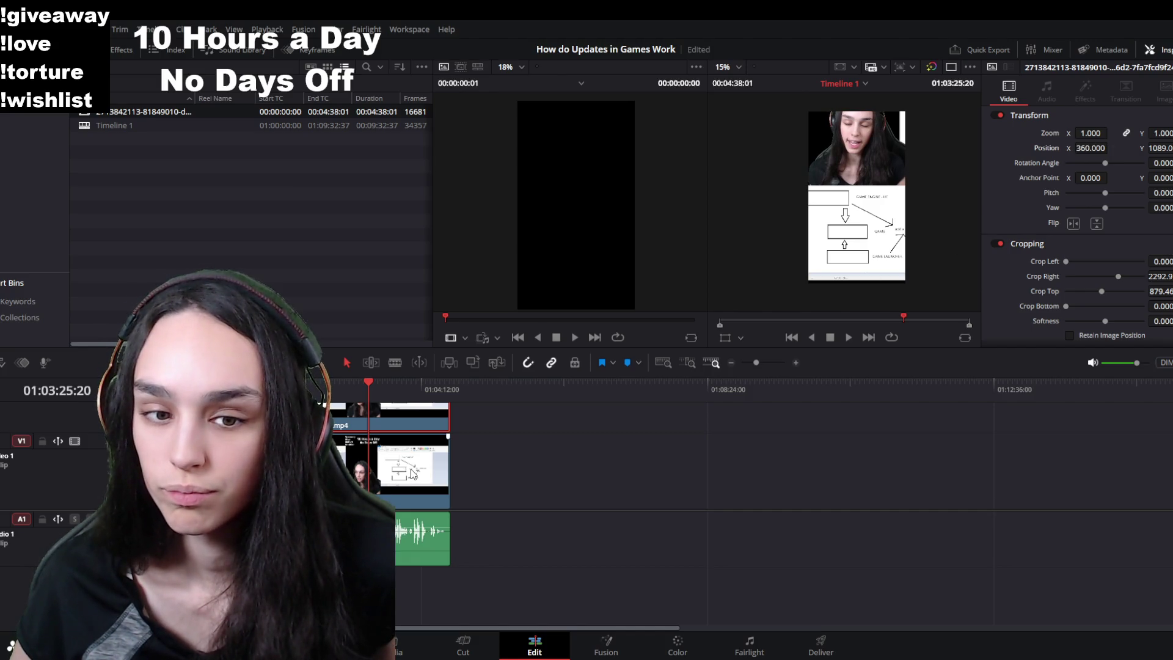
left_click_drag(1157, 147, 1008, 148)
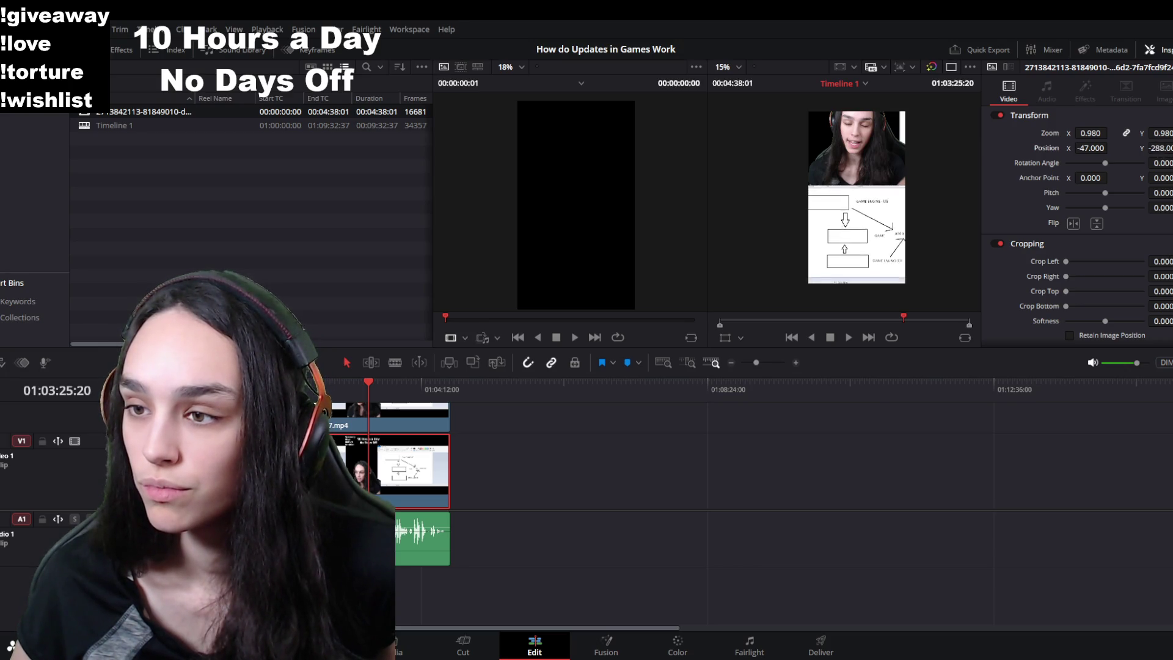
left_click_drag(1161, 147, 1106, 148)
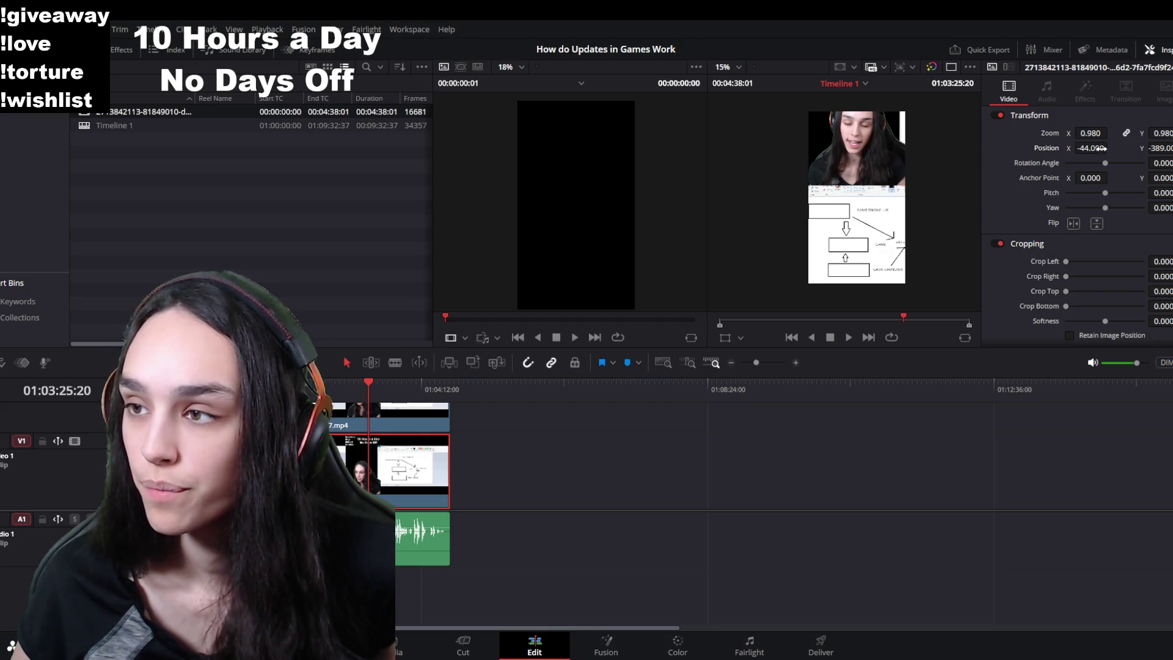
mouse_move(1093, 135)
left_mouse_down()
mouse_move(1078, 134)
mouse_move(1112, 148)
left_mouse_up()
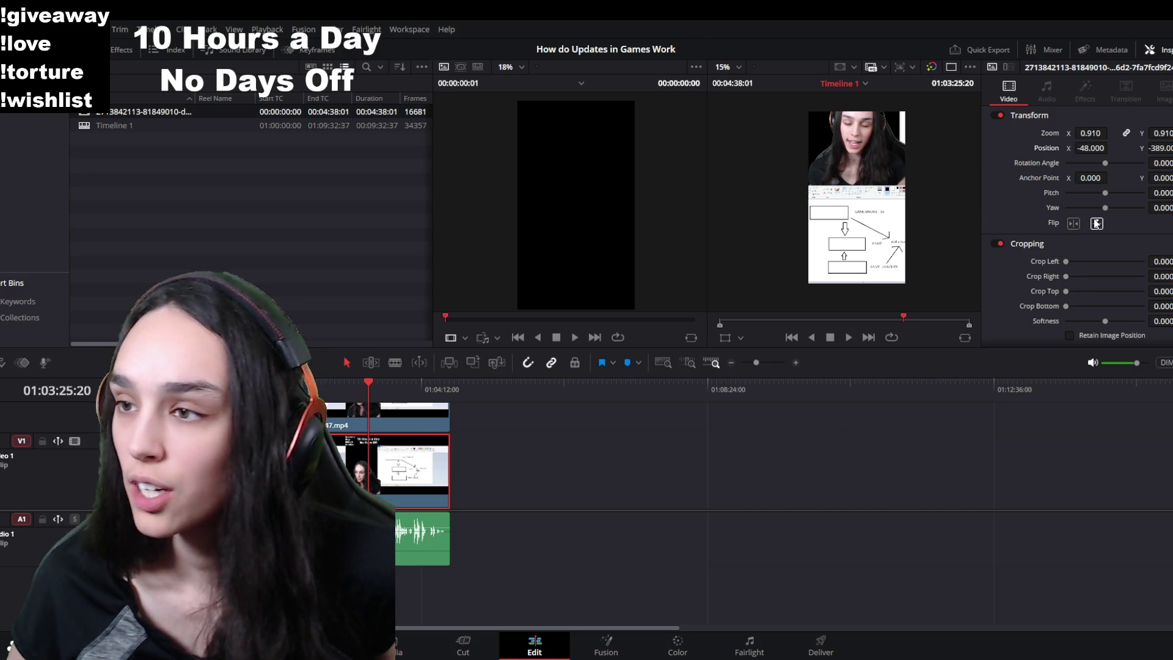
left_click_drag(1066, 291, 1090, 293)
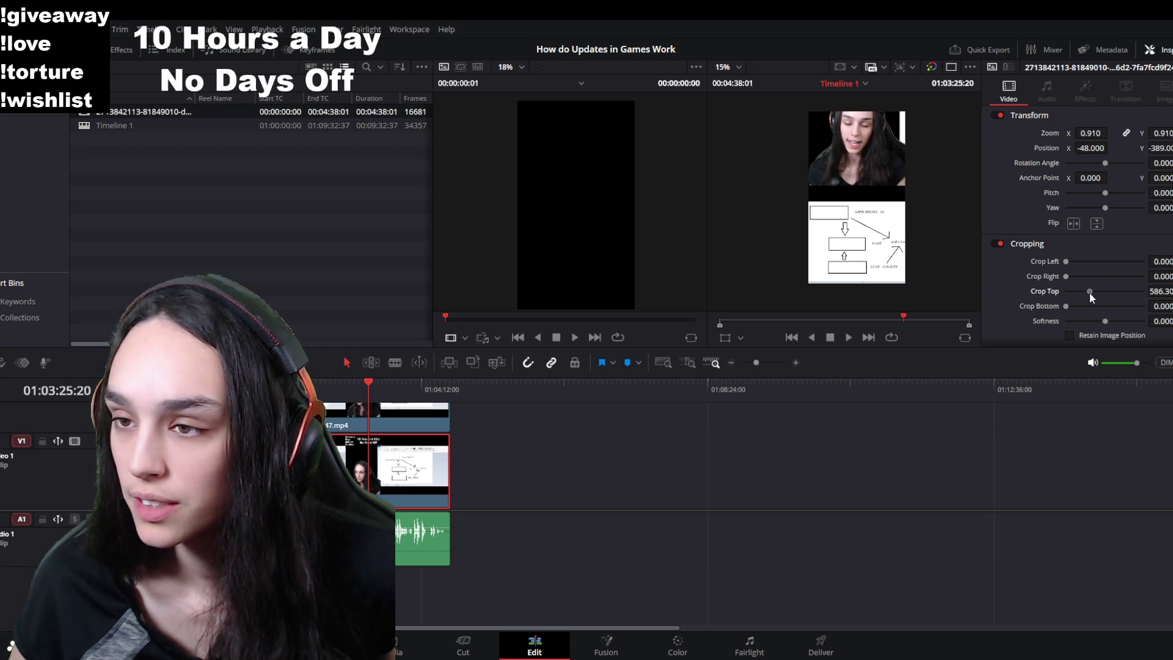
Step: Keep the webcam at normal size over the diagram and play the layout from the start
left_click(404, 414)
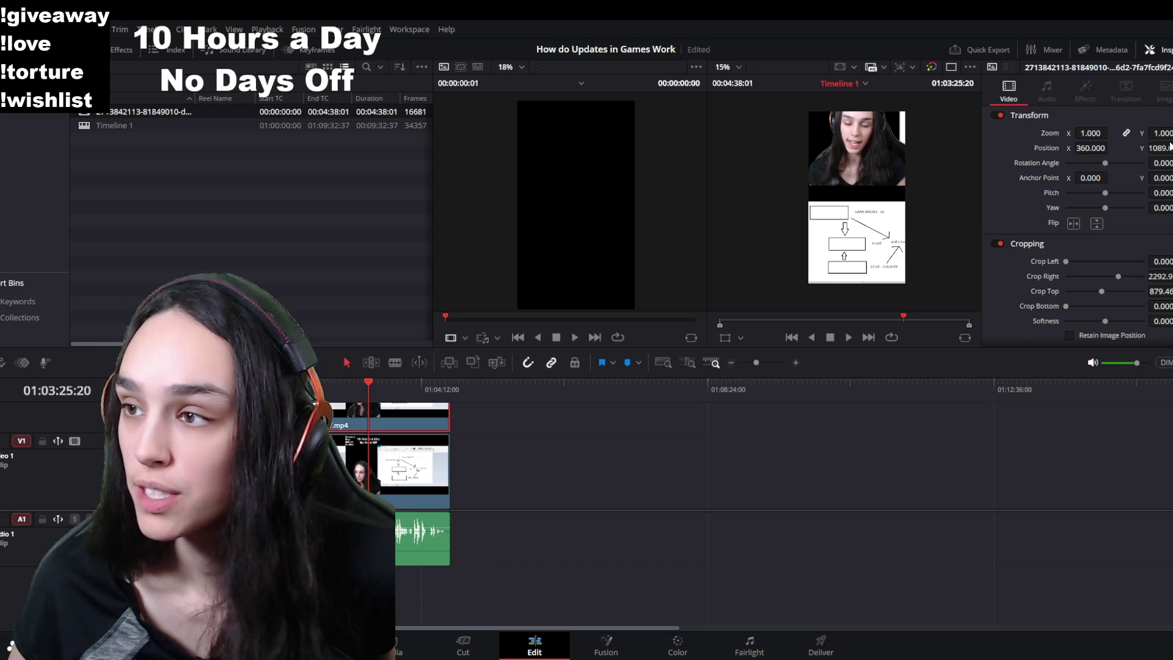
left_click_drag(1162, 134, 1153, 144)
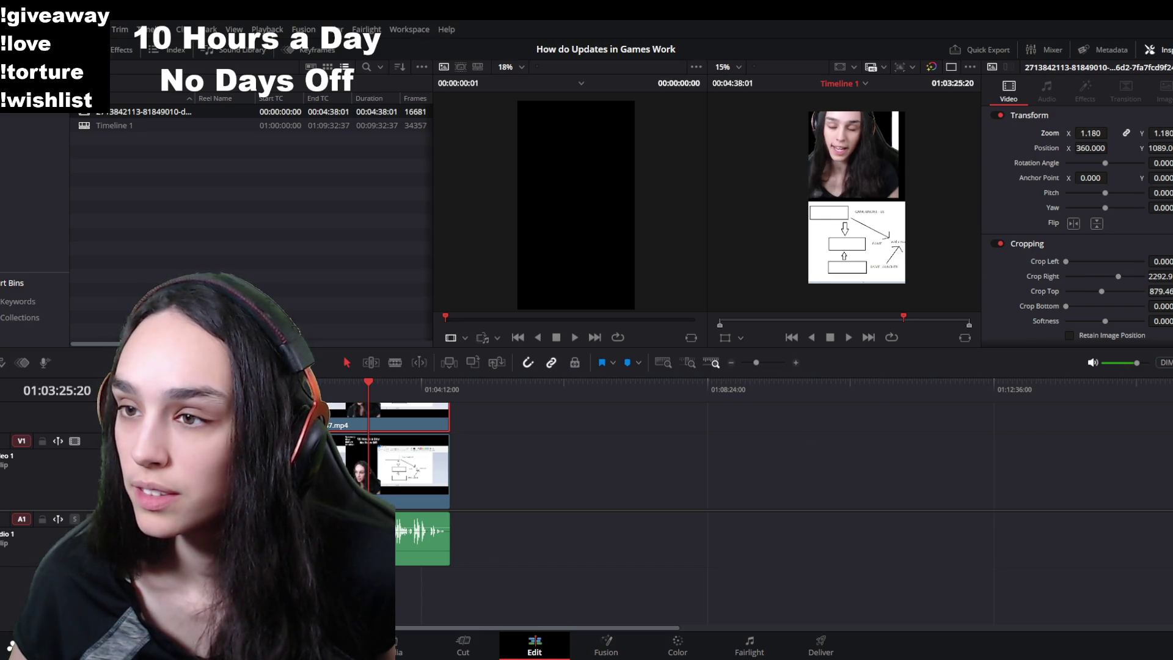
key("ctrl+z")
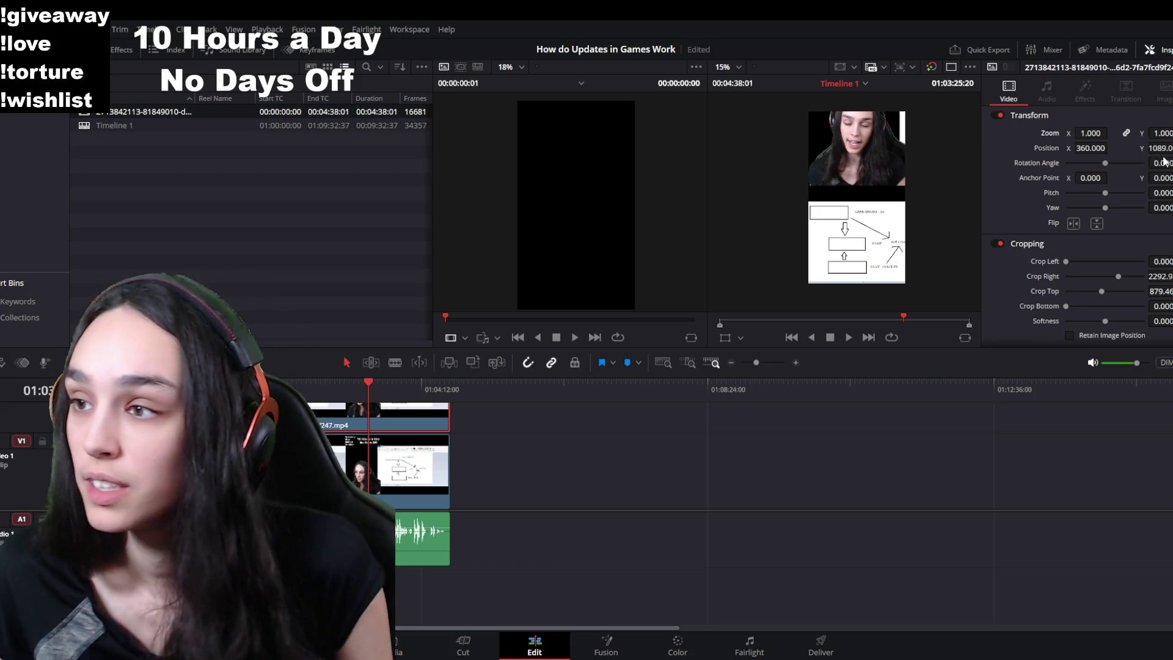
key("ctrl+z")
key("ctrl+z")
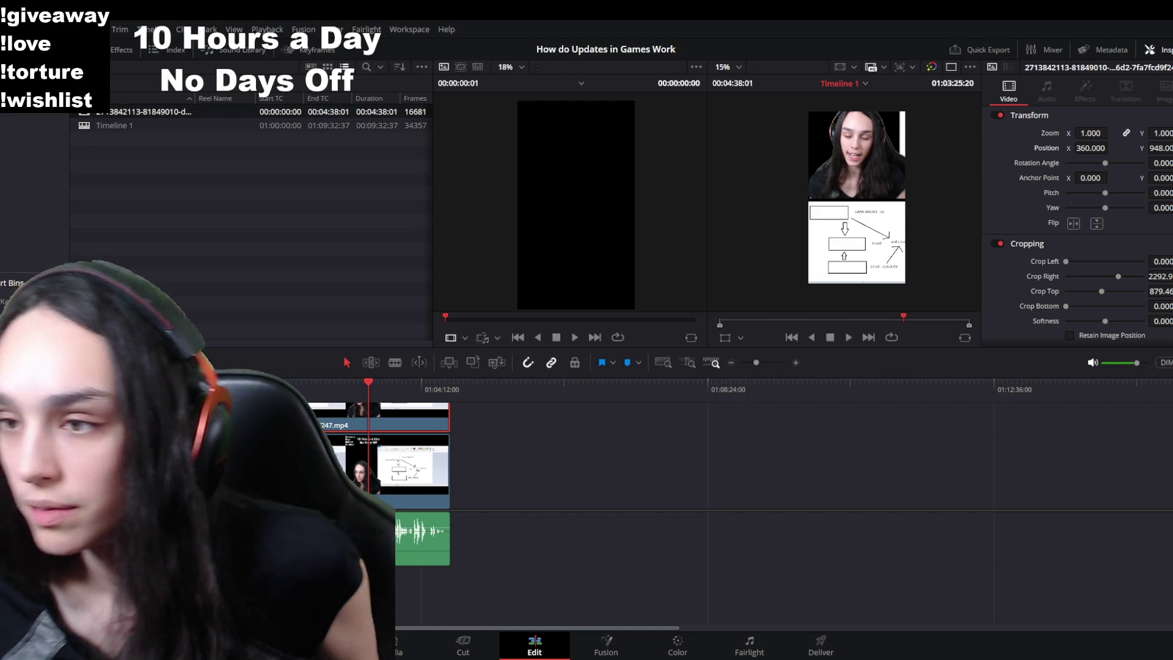
key("ctrl+z")
key("ctrl+z")
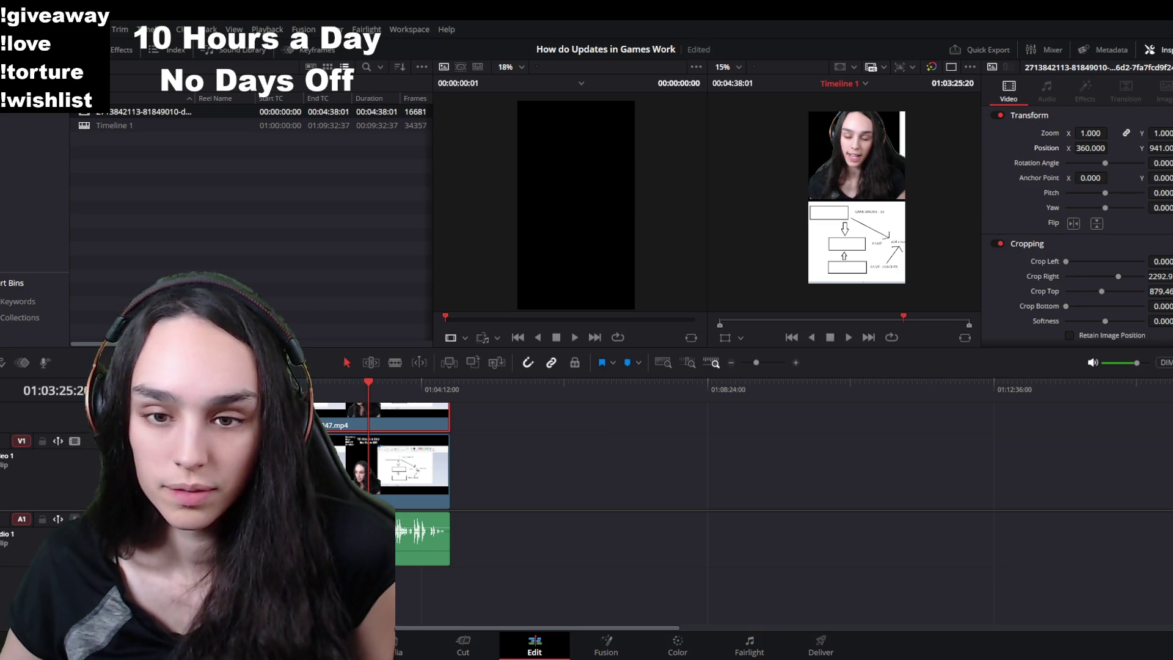
key("Home")
key("space")
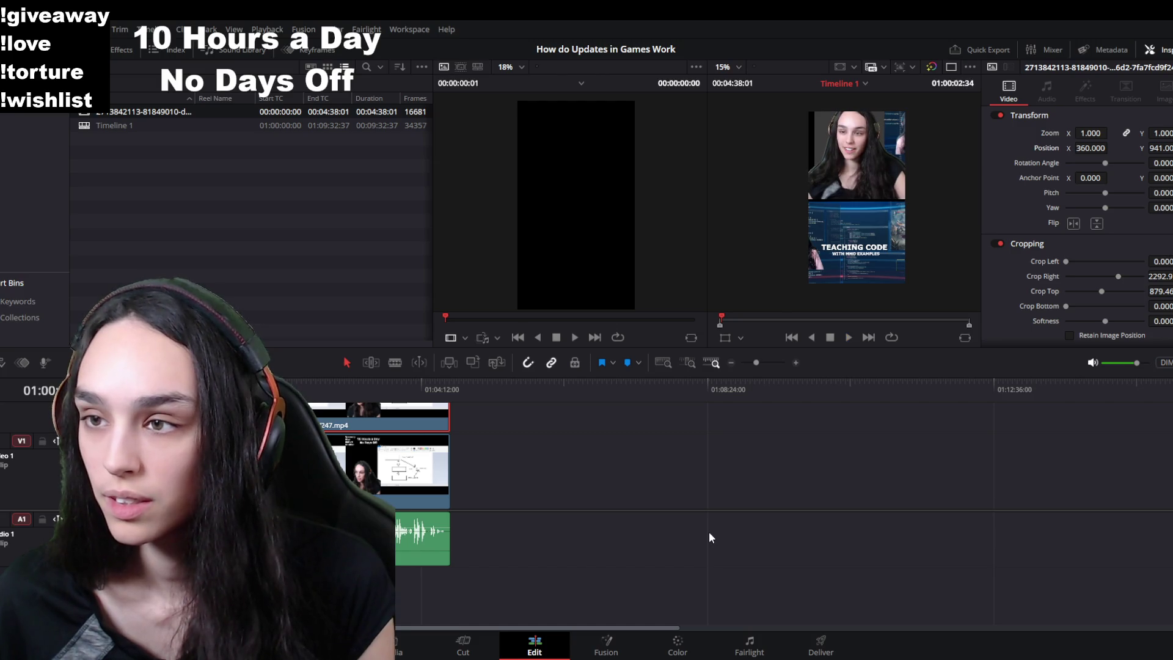
Step: Try the media list's detailed view and the source viewer display modes
key("space")
left_click(579, 84)
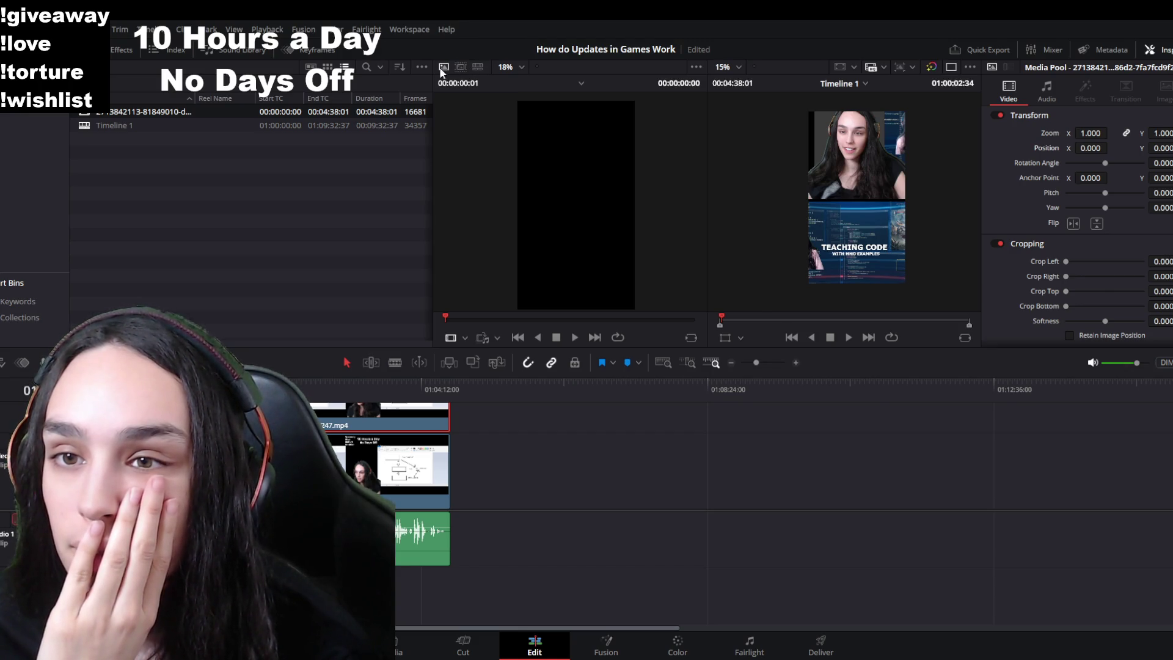
left_click(477, 69)
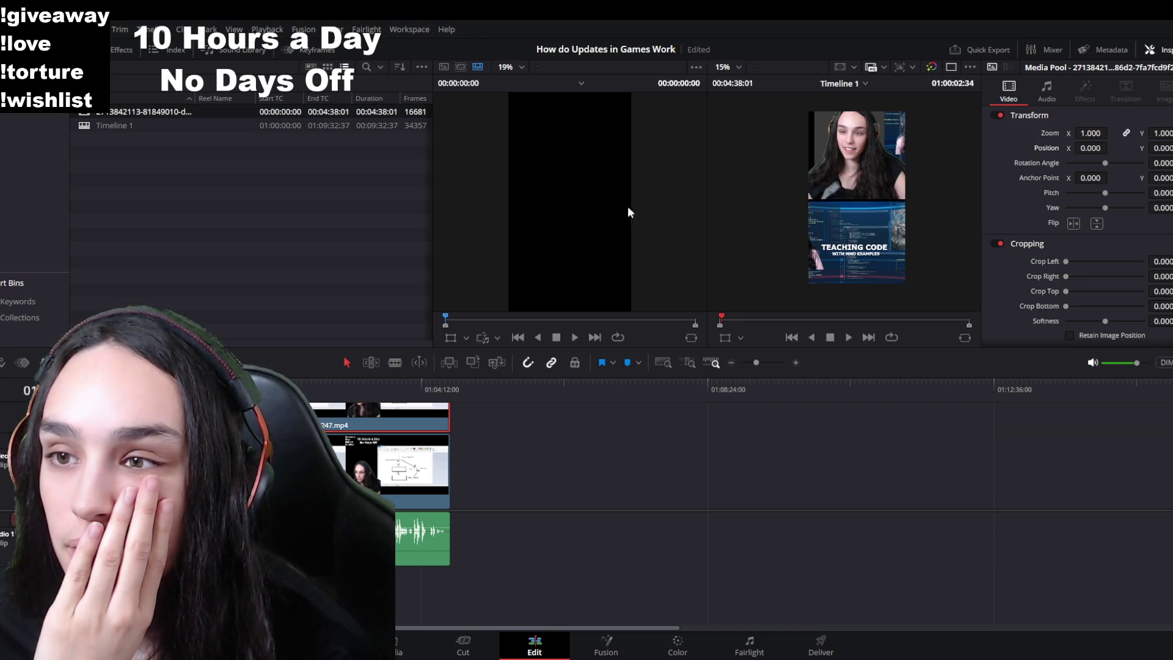
left_click(349, 451)
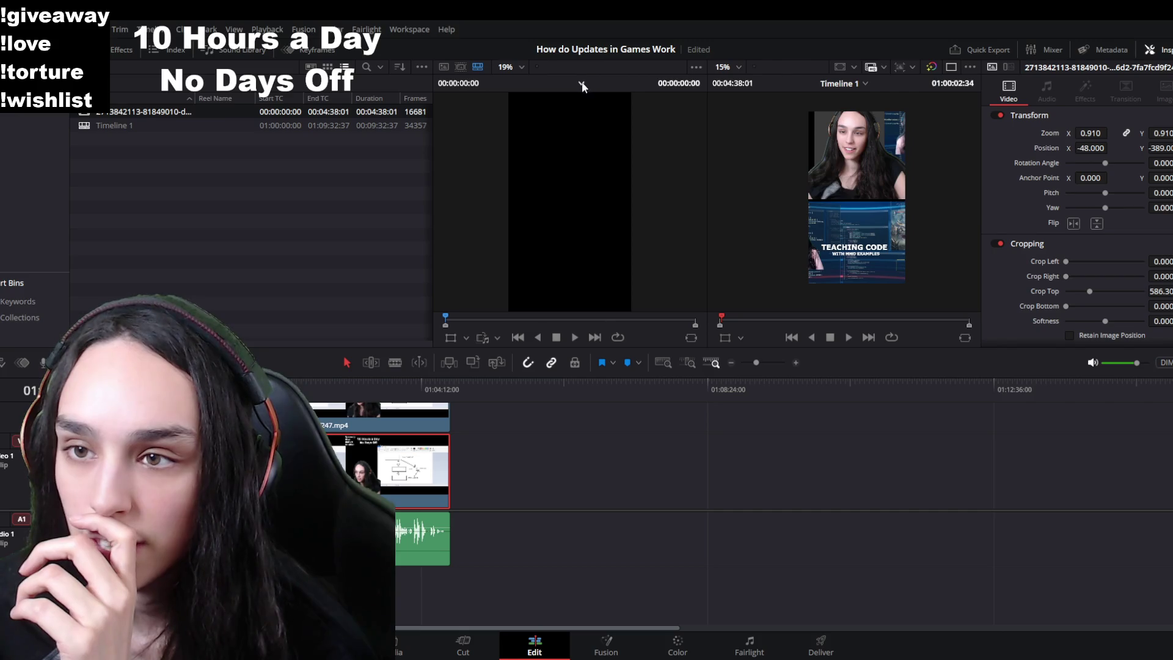
left_click(460, 65)
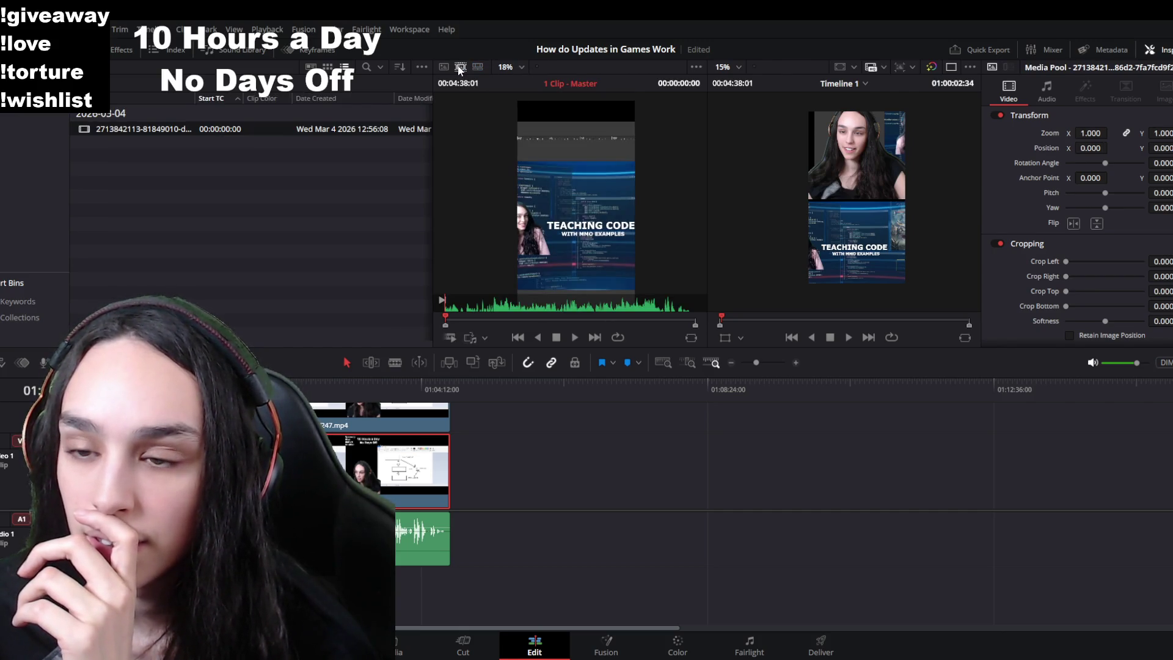
left_click(443, 67)
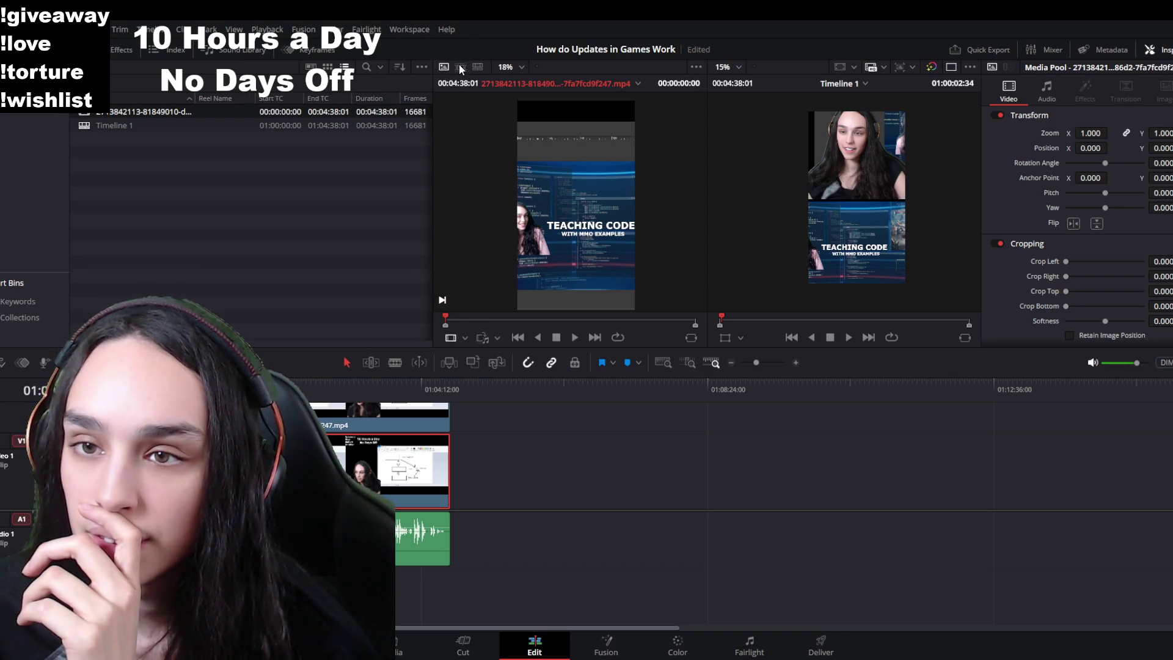
left_click(478, 66)
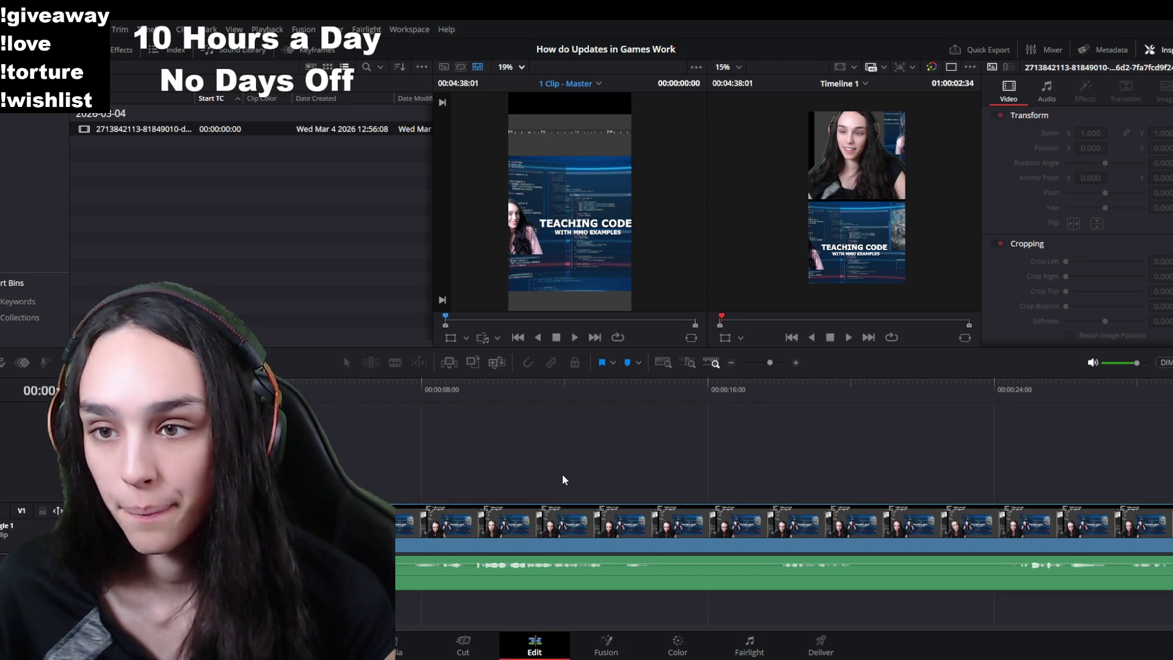
Step: Close the source viewer so only the timeline preview shows
key("ctrl+minus")
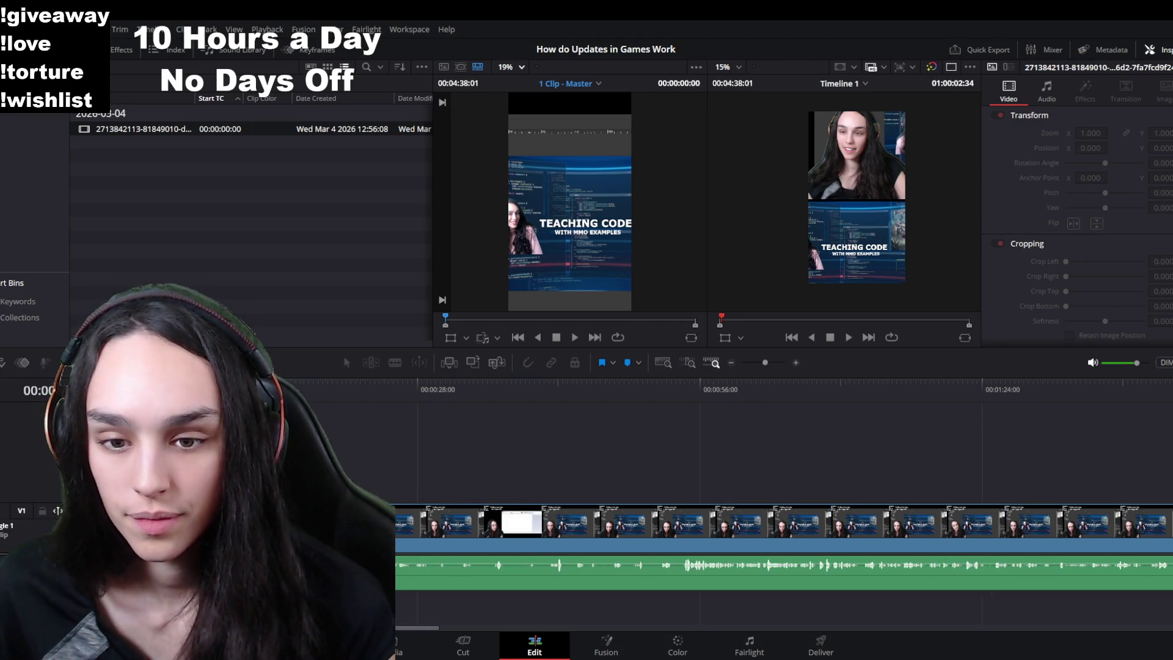
key("ctrl+minus")
key("ctrl+minus")
key("ctrl+minus")
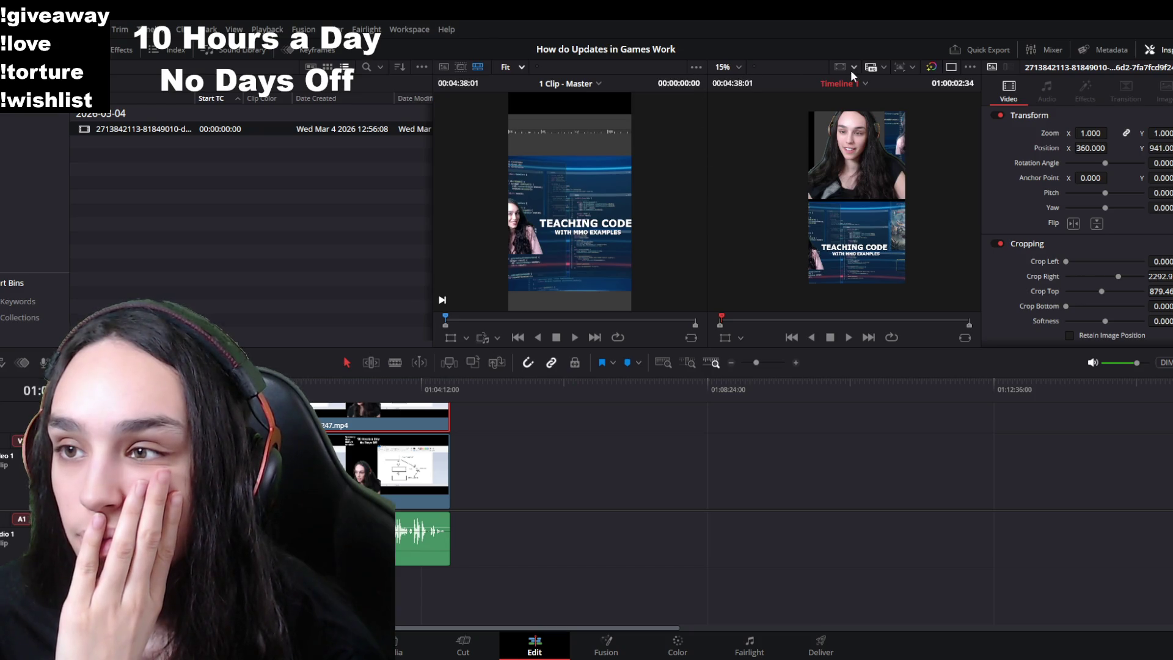
left_click(955, 63)
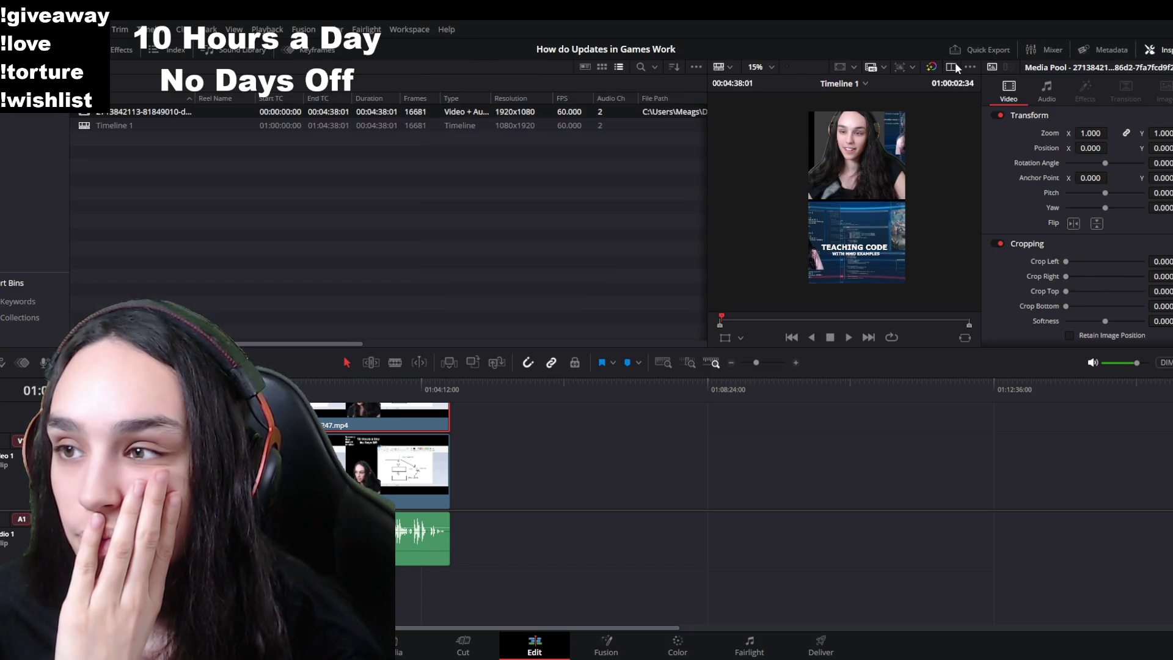
Step: Select the stacked video clips with their audio, zoom them to fill the track and save the project
left_click_drag(703, 190, 477, 190)
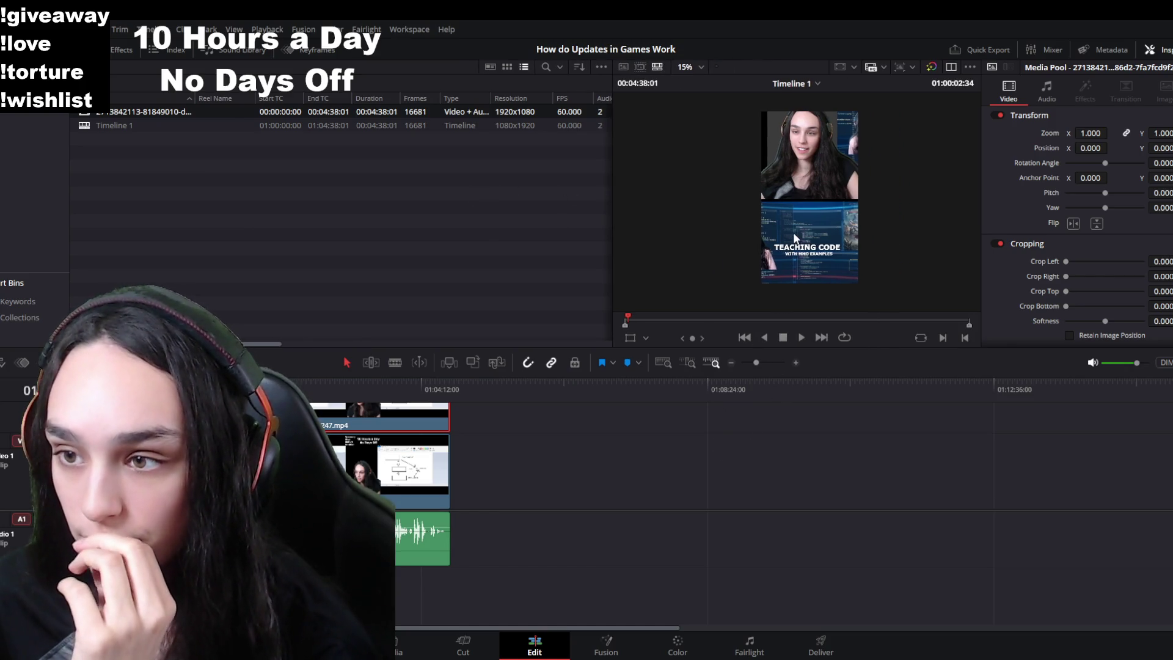
scroll(793, 232, "up", 2)
scroll(873, 211, "up", 1)
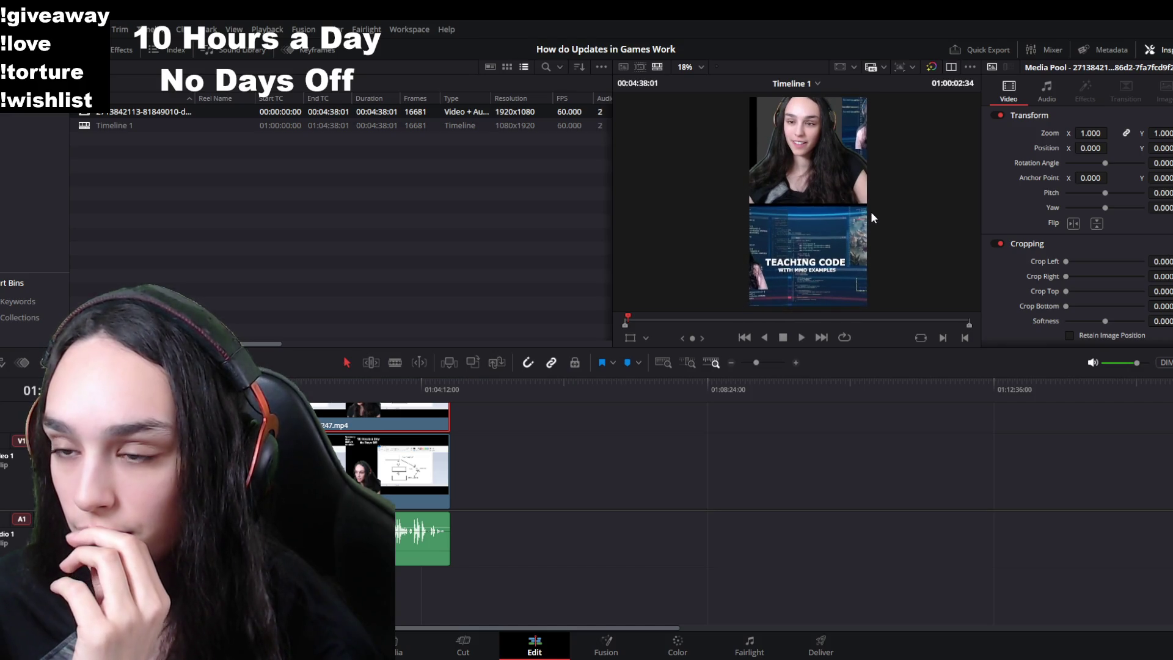
left_click(403, 486)
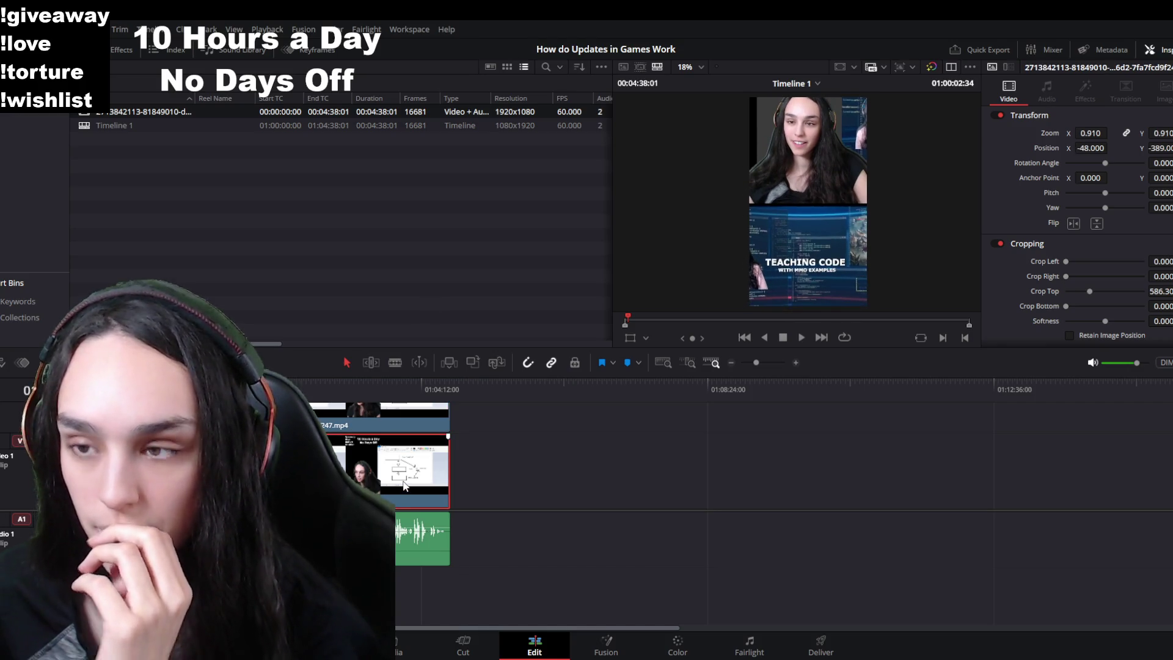
key("ctrl+a")
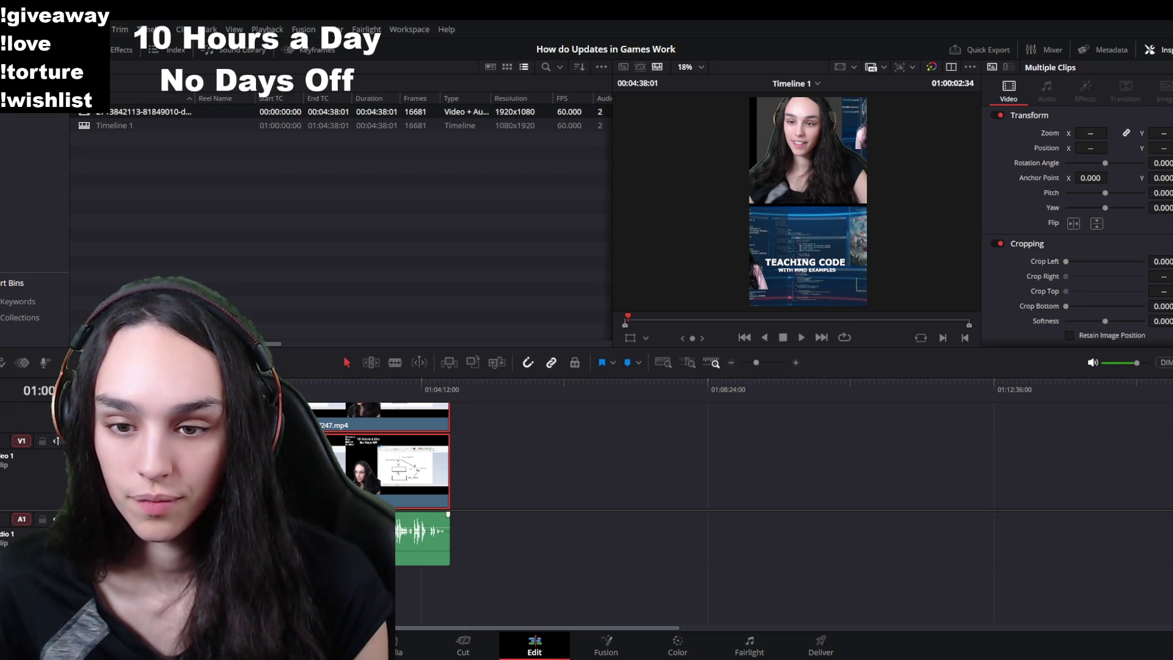
left_click(404, 468)
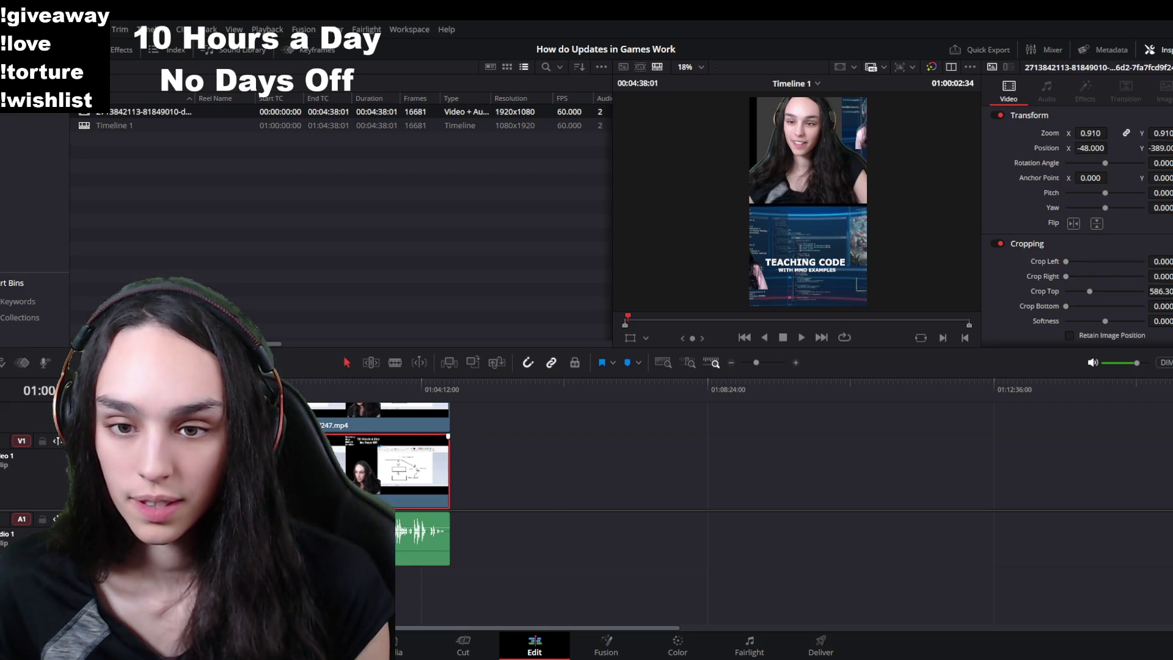
key("ctrl+a")
left_click(376, 541)
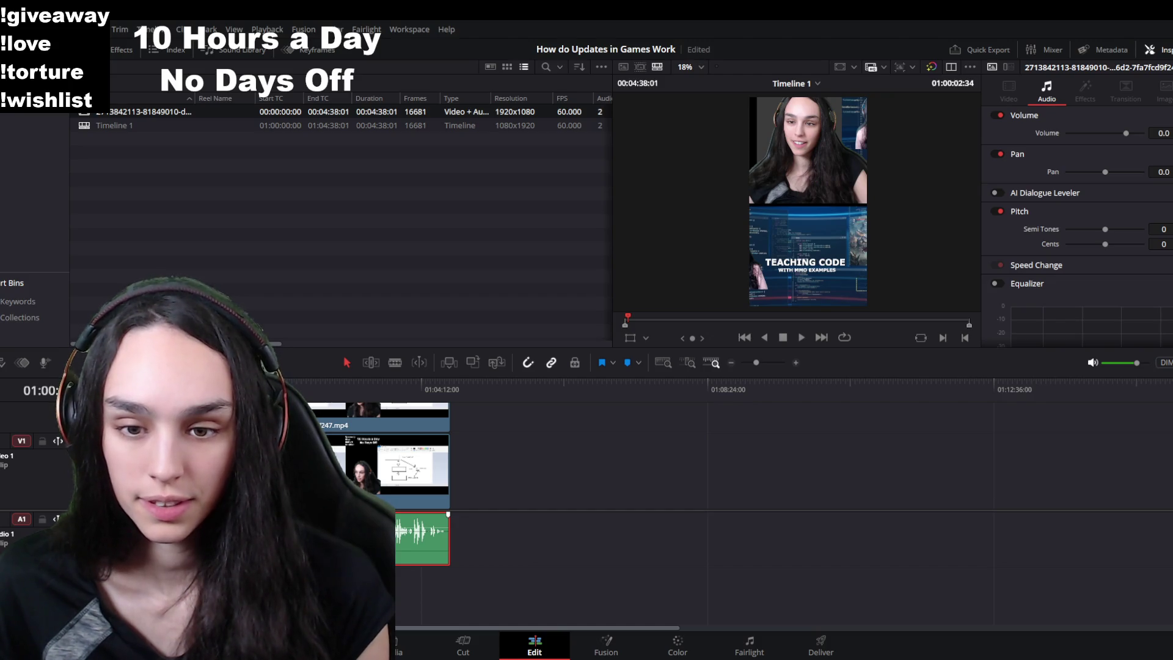
key("ctrl+a")
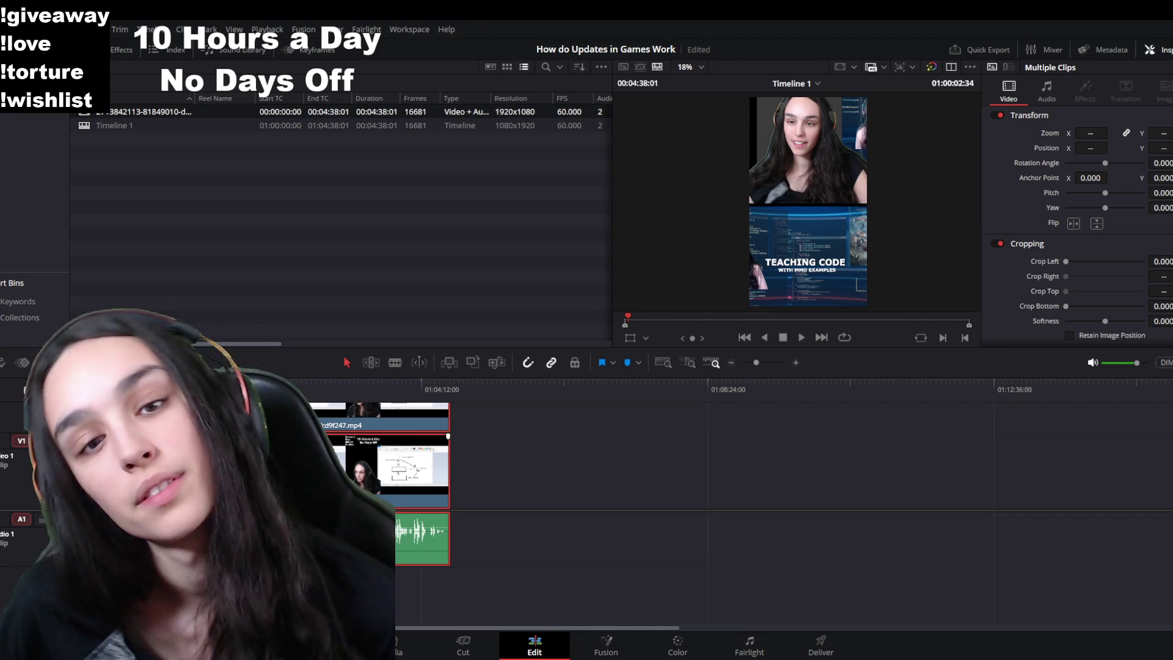
key("ctrl+equal")
key("ctrl+s")
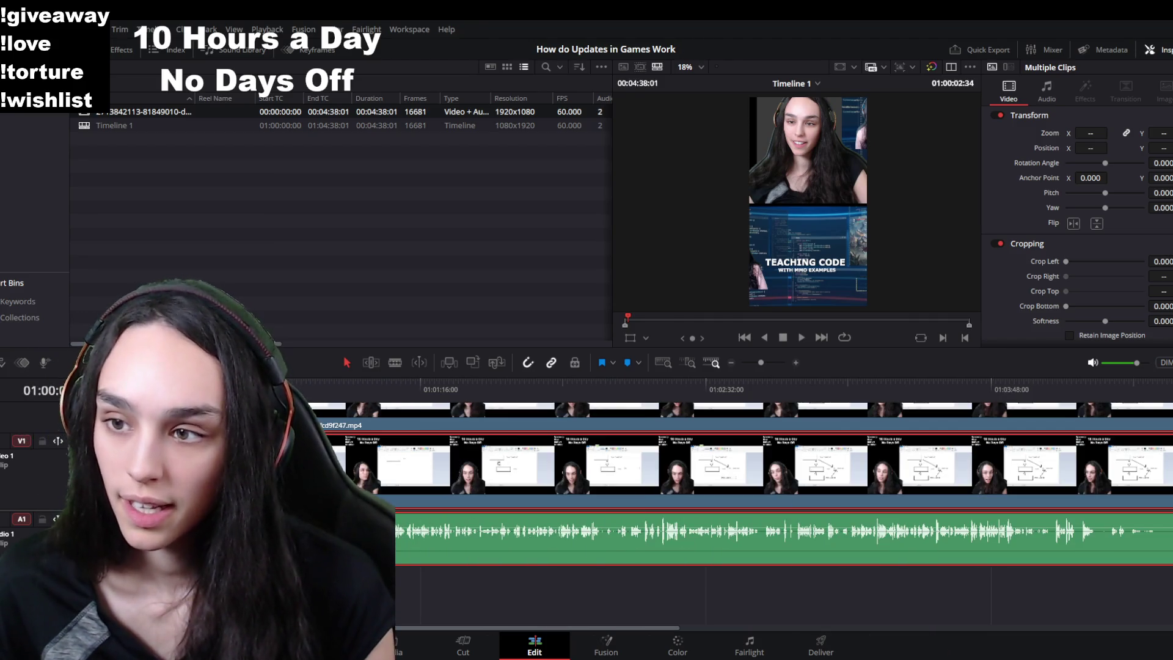
key("Home")
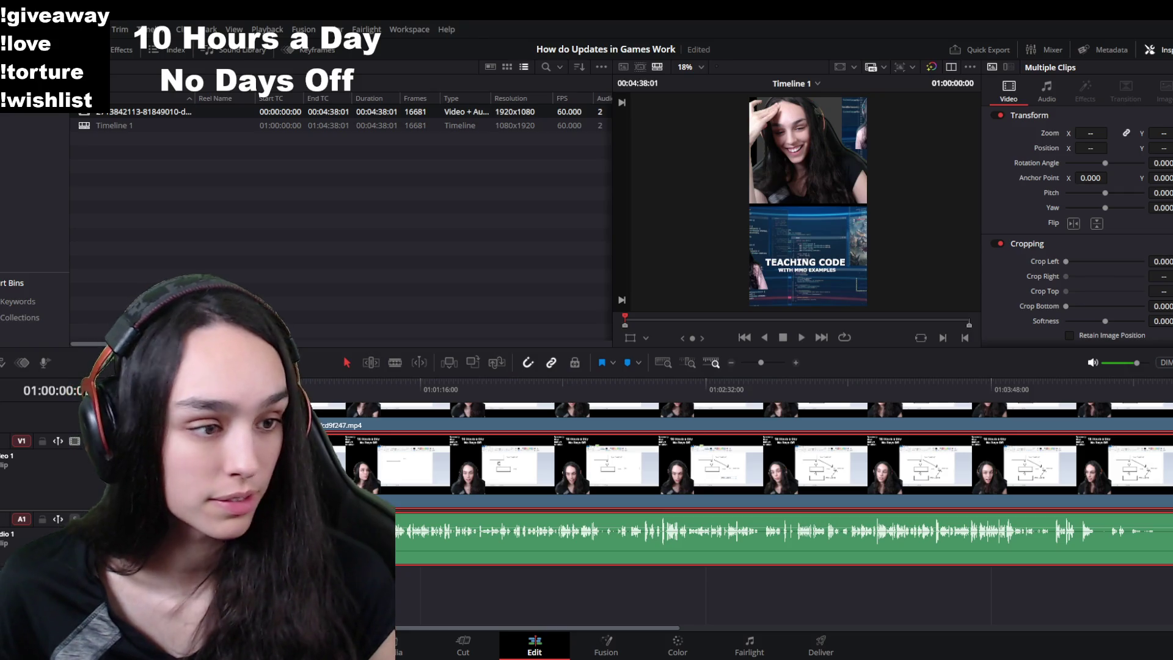
key("space")
key("ctrl+equal")
key("ctrl+shift+a")
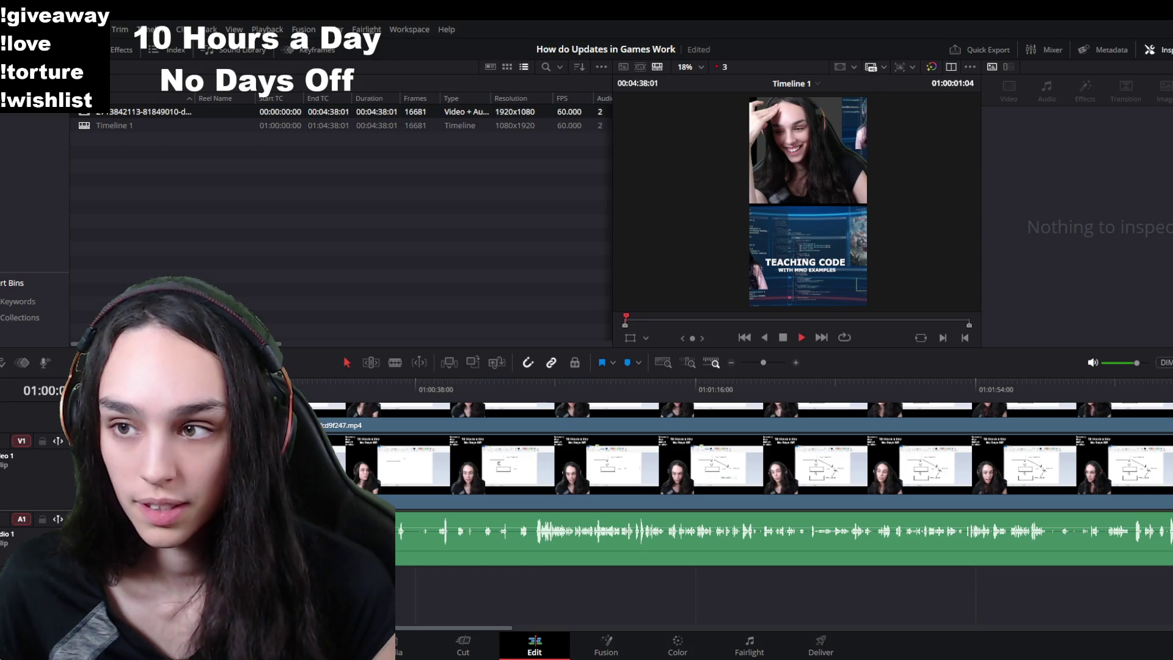
key("ctrl+a")
key("space")
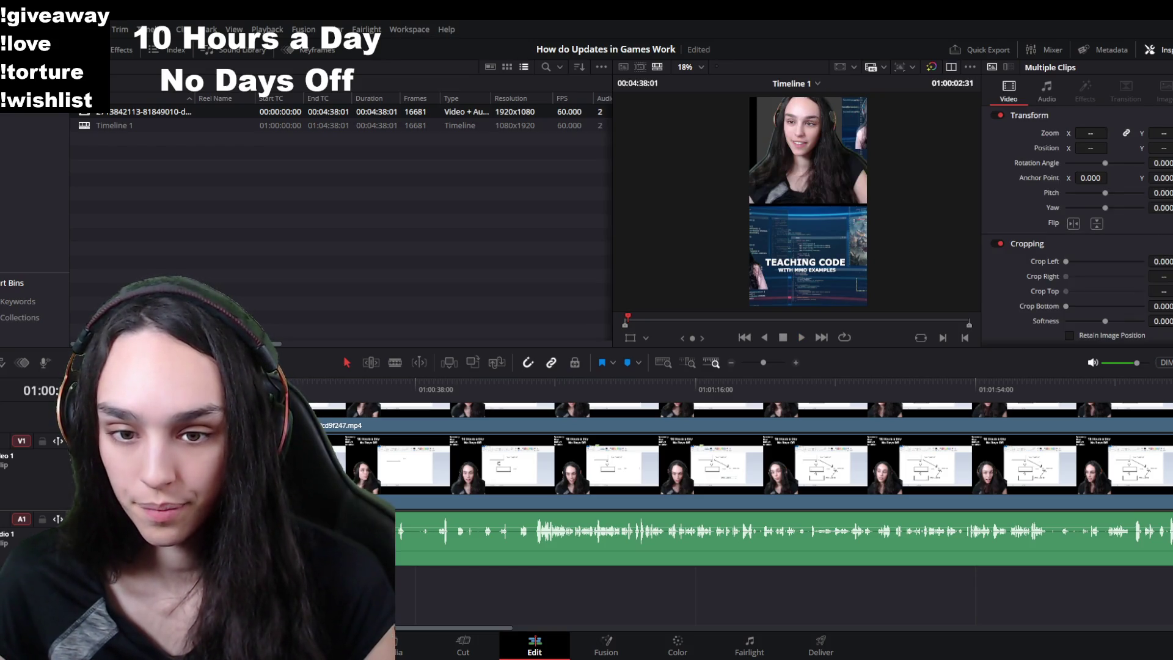
key("Home")
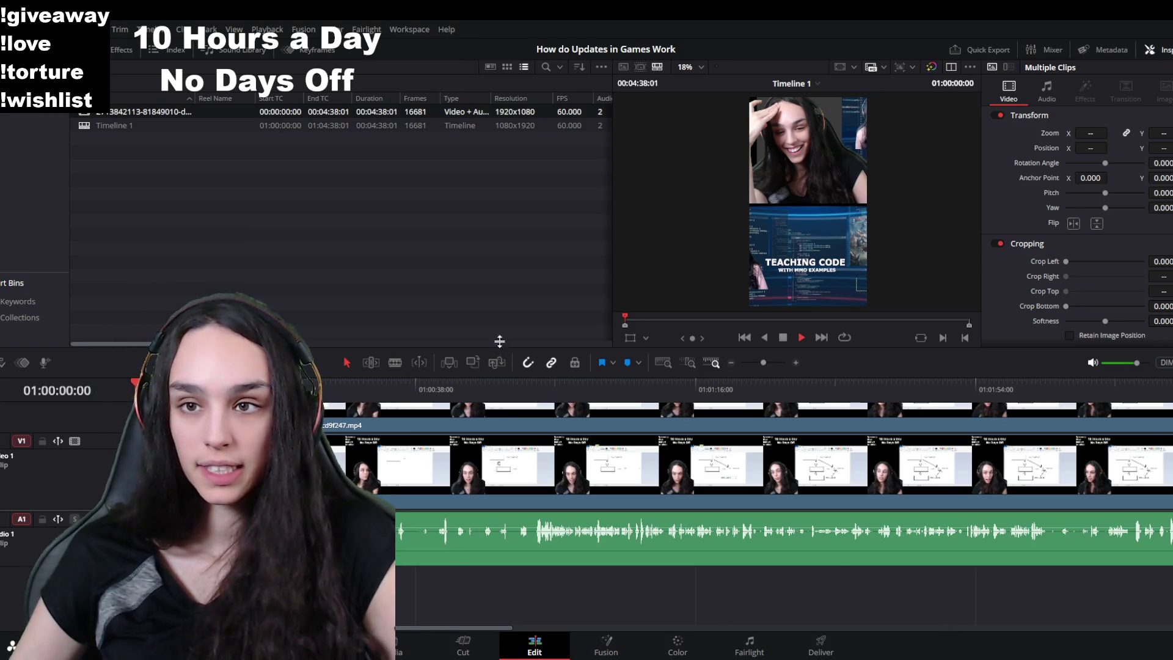
key("space")
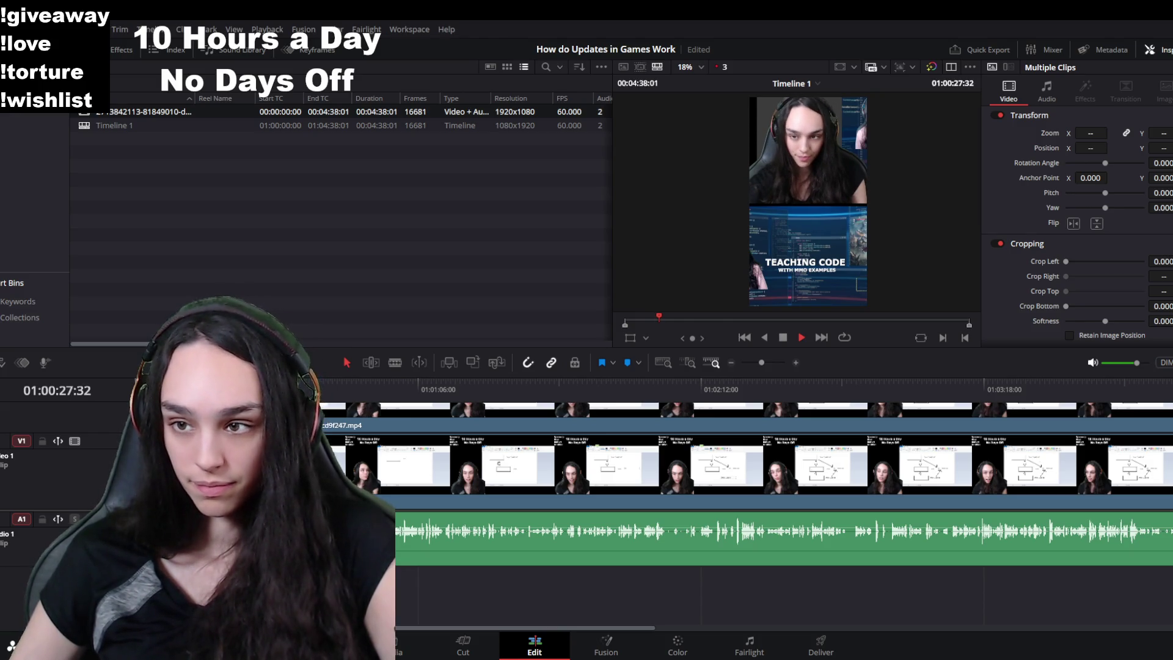
key("space")
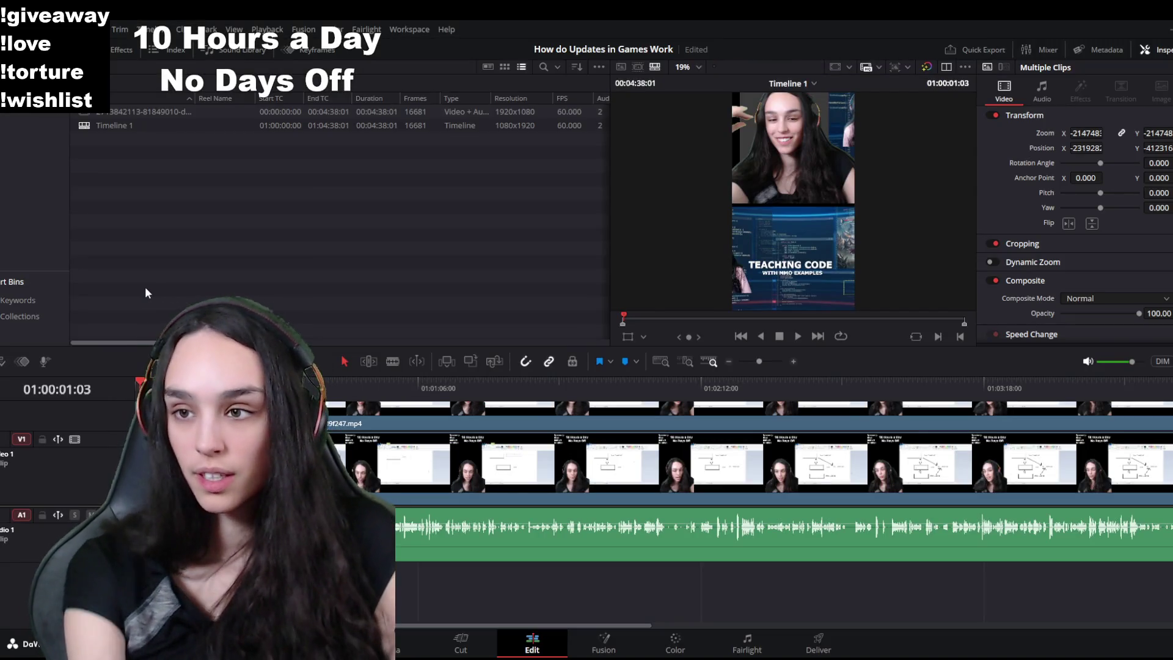
key("space")
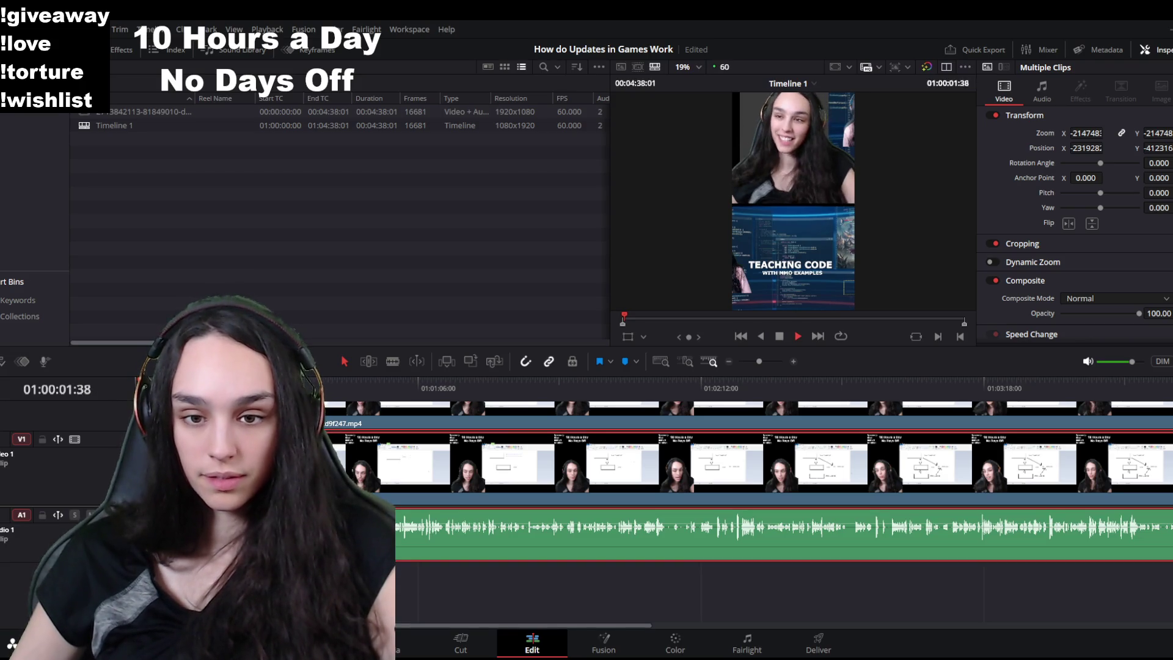
Step: Zoom into the opening and play to where the unwanted part begins
key("space")
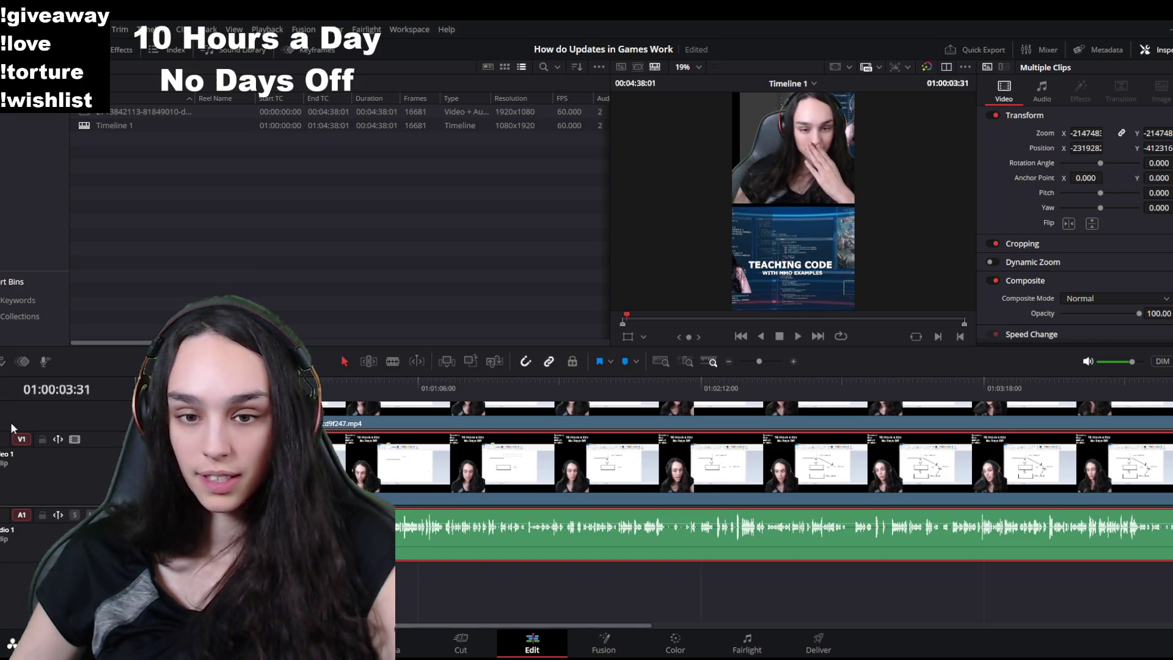
key("ctrl+equal")
left_click(622, 315)
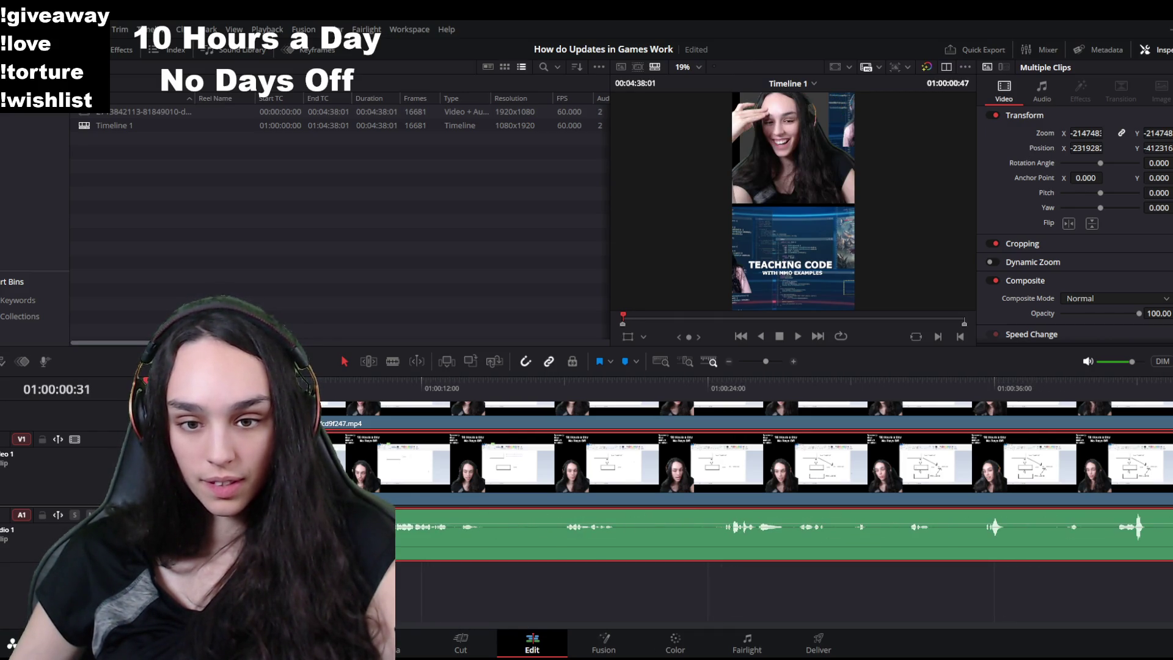
key("ctrl+equal")
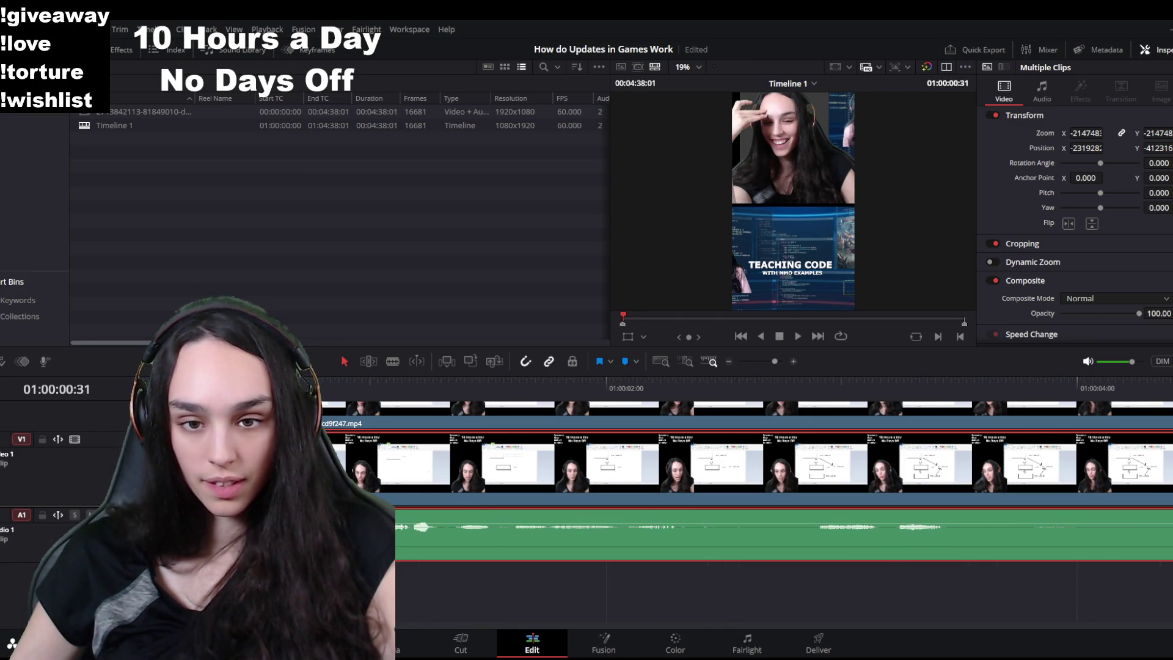
key("space")
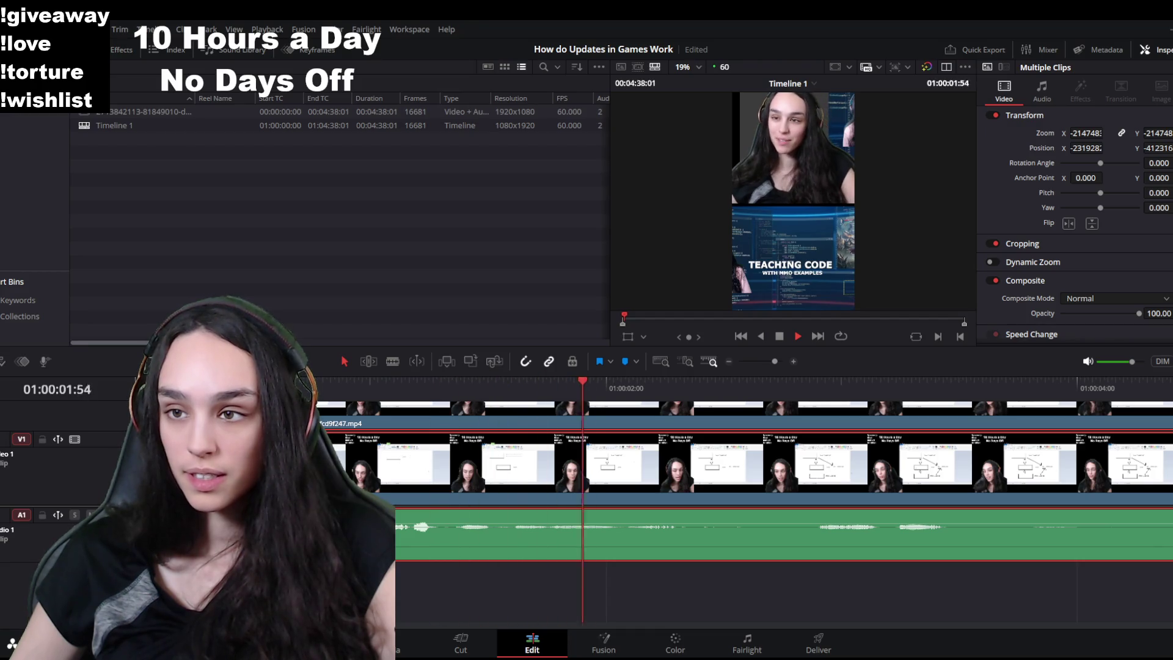
key("space")
Step: Blade at the playhead and ripple delete the unwanted opening section
key("ctrl+v")
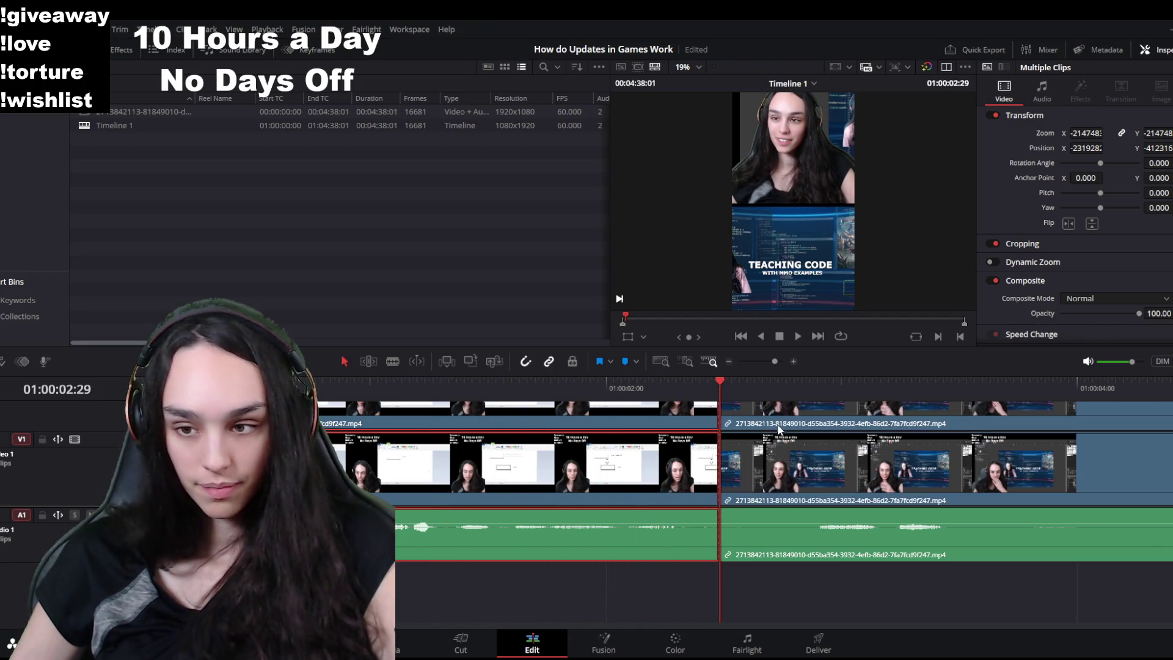
left_click(217, 388)
key("ctrl+z")
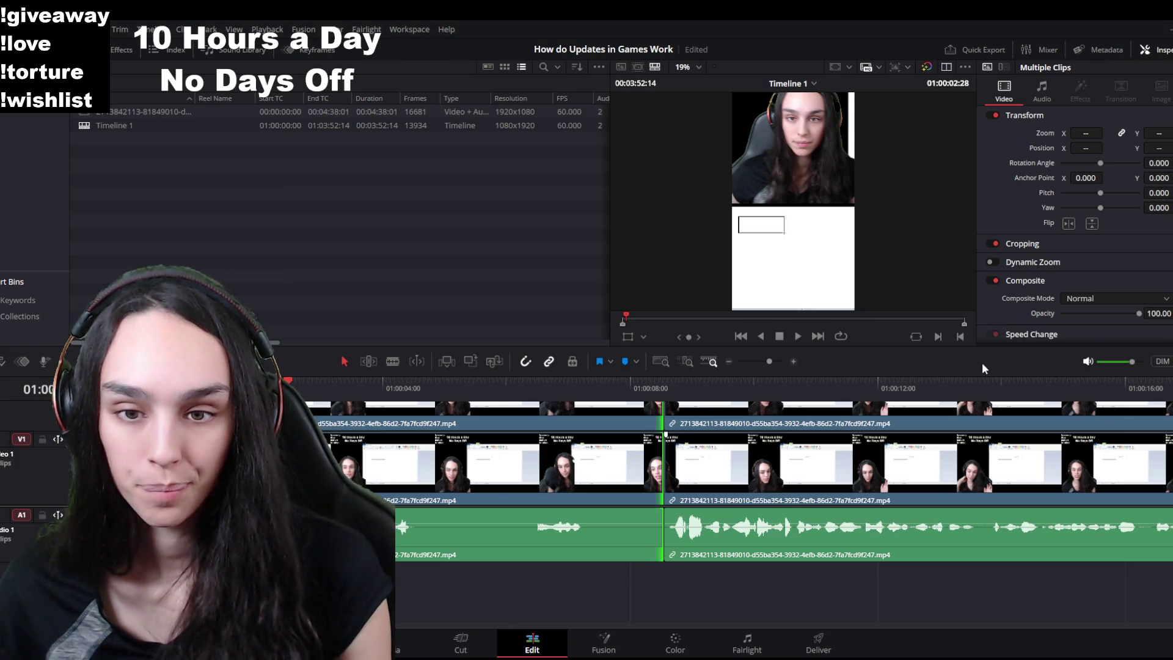
Step: Review the opening and delete the first unwanted clip, closing the gap
key("Up")
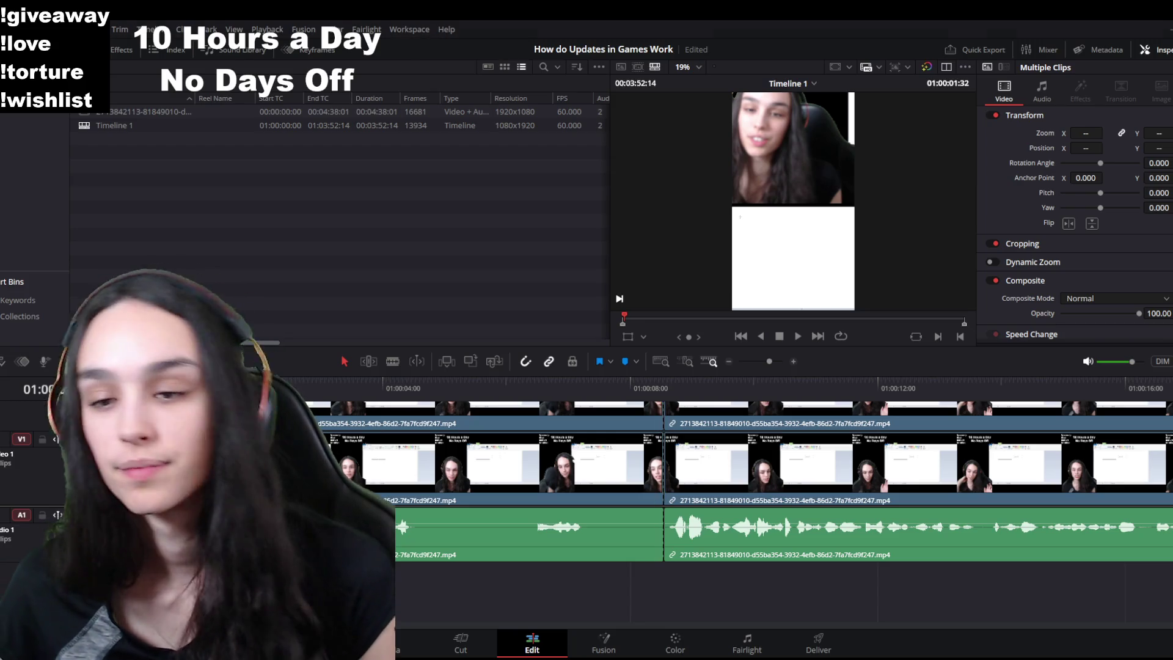
key("space")
key("space")
left_click(305, 393)
left_click_drag(306, 396, 230, 392)
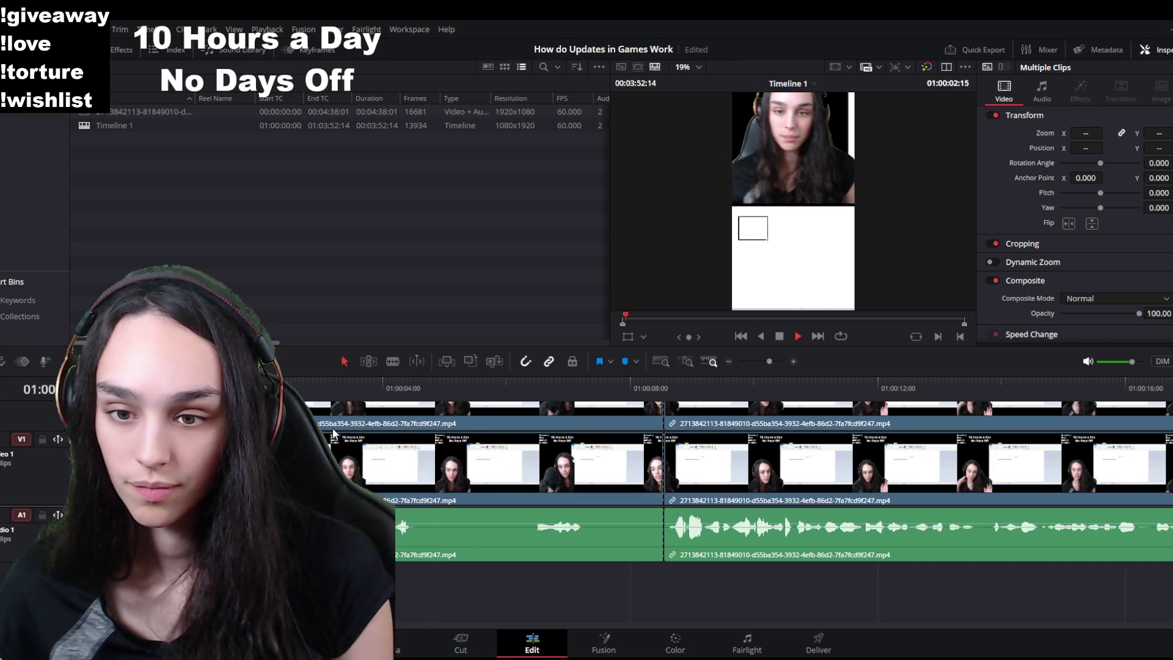
left_click(477, 384)
key("space")
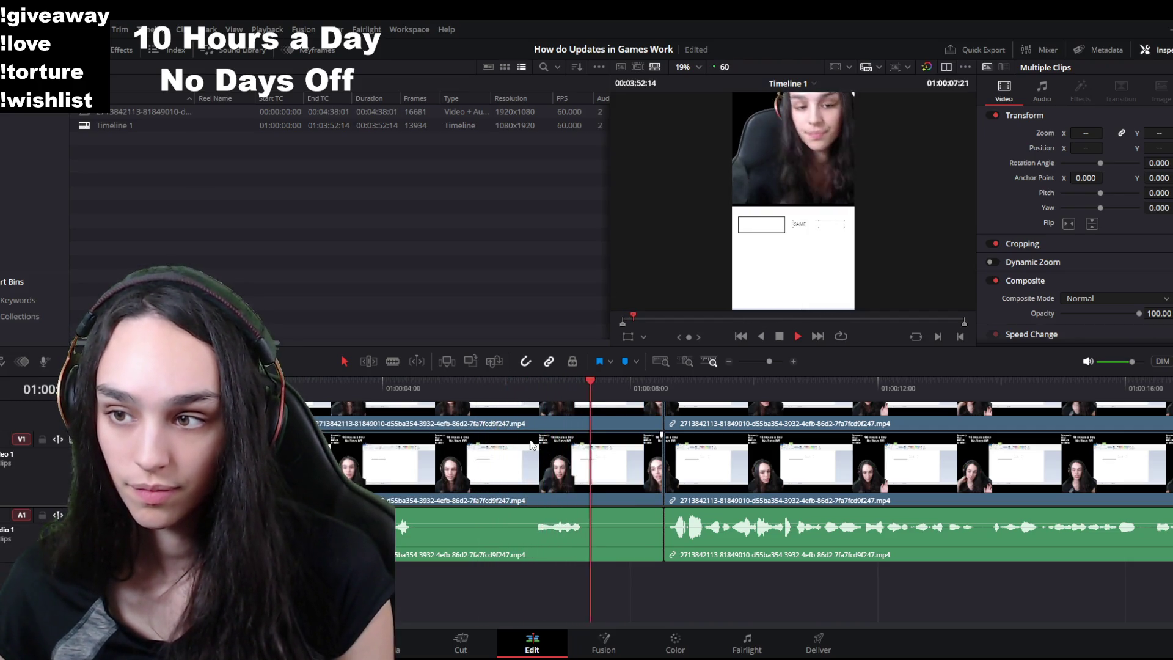
key("space")
left_click(580, 440)
key("Delete")
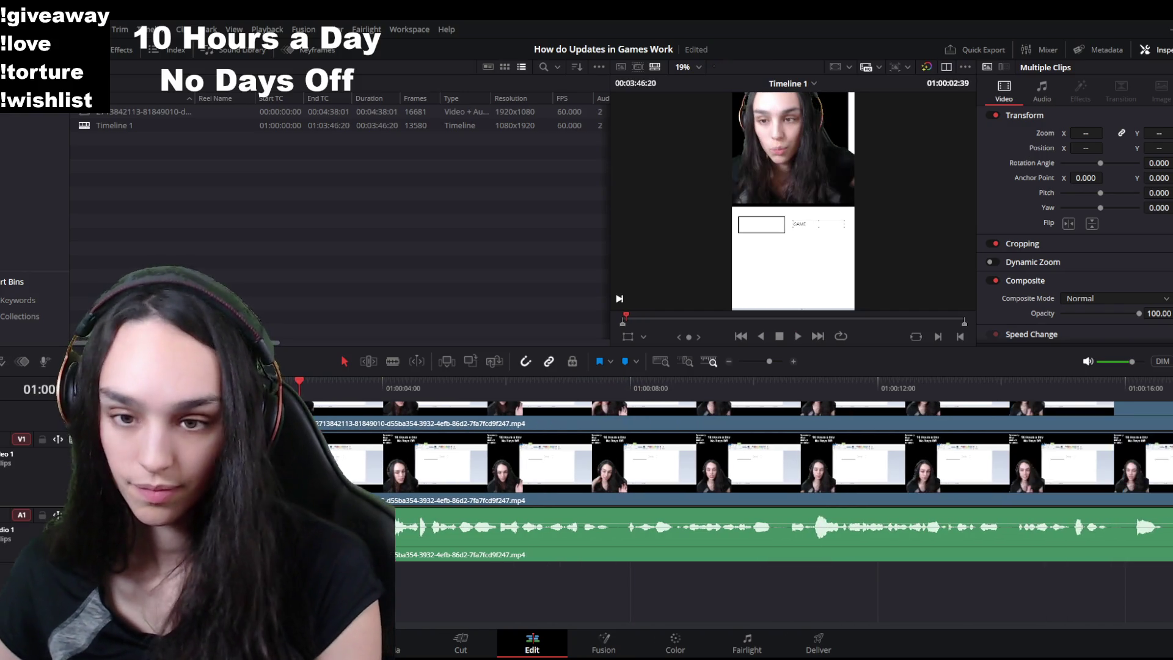
key("Home")
key("space")
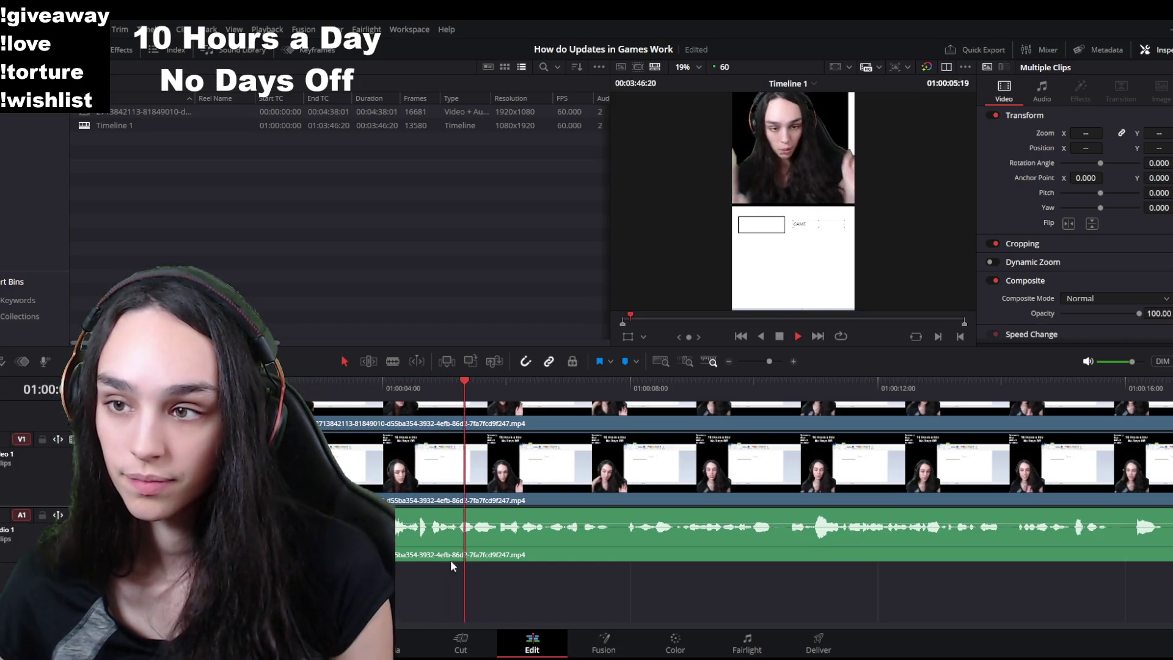
scroll(456, 551, "down", 3)
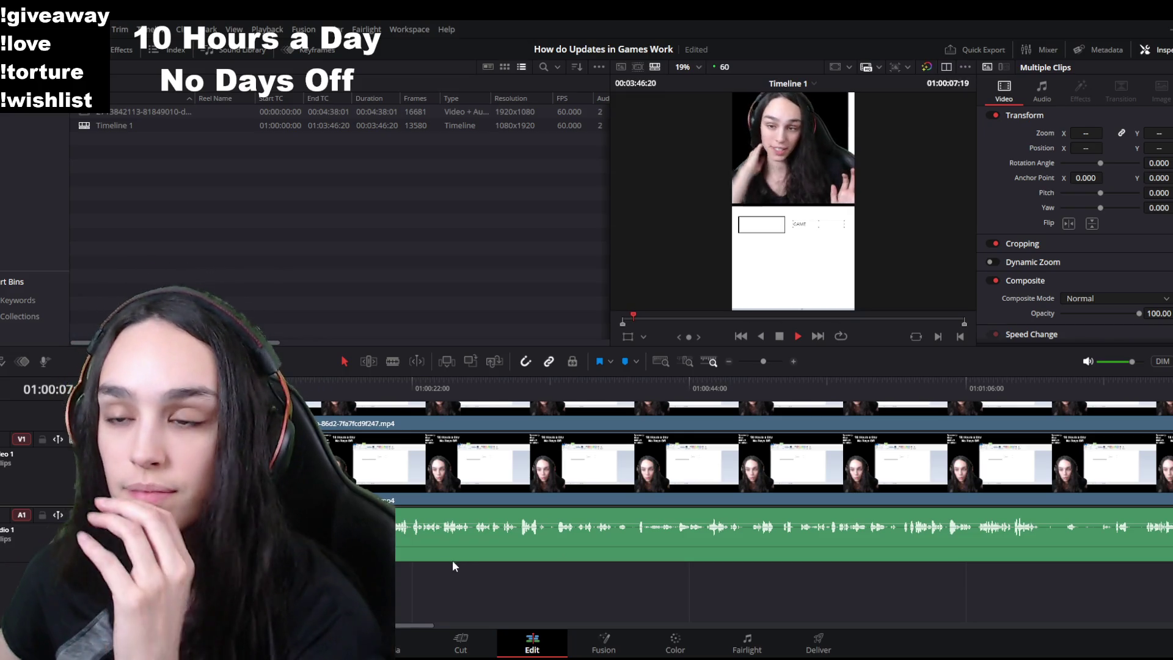
scroll(403, 562, "up", 2)
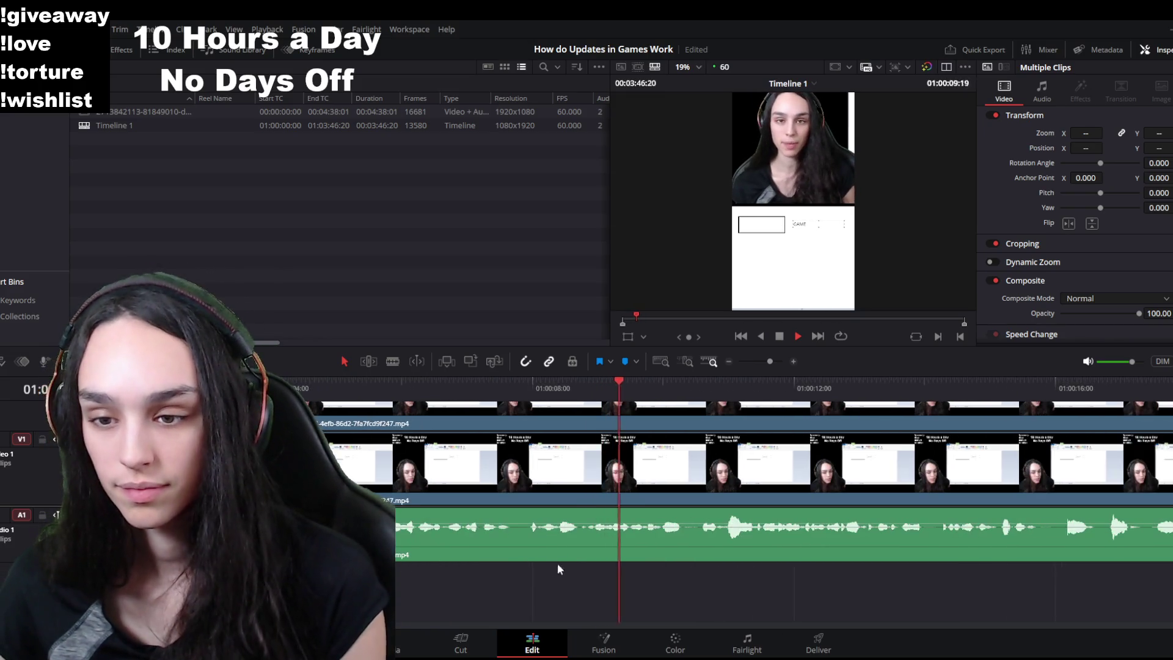
scroll(576, 544, "down", 1)
Step: Cut out a pause, undo one wrong trim, then delete the correct piece and replay
key("space")
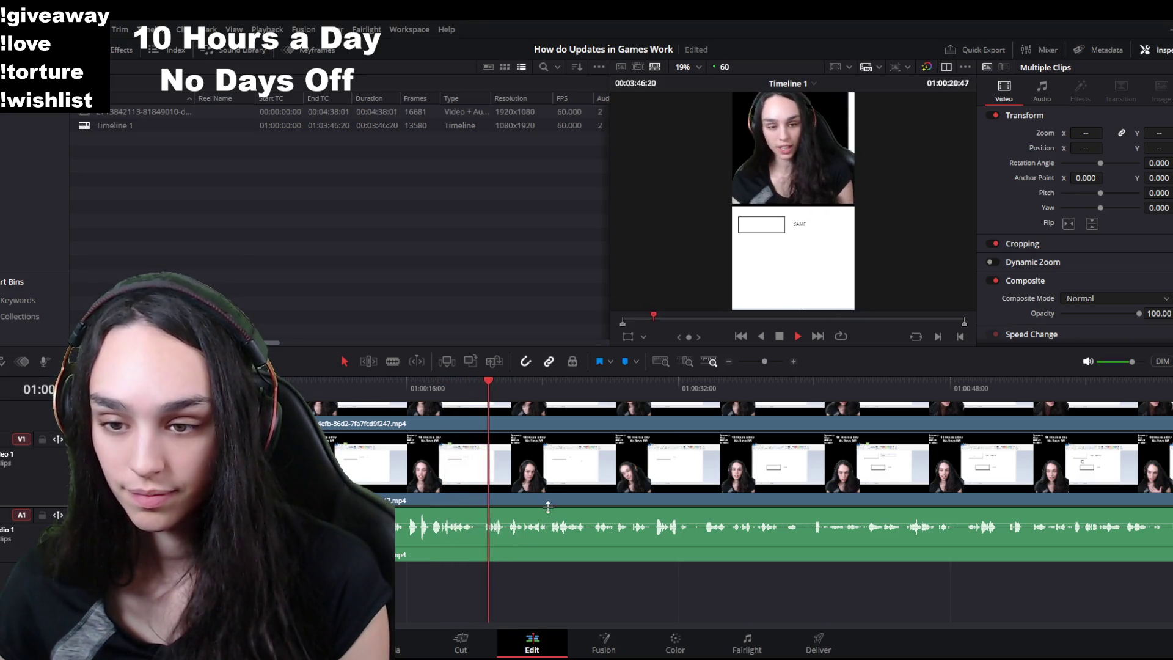
left_click(485, 385)
left_click(483, 421)
key("ctrl+b")
key("shift+Delete")
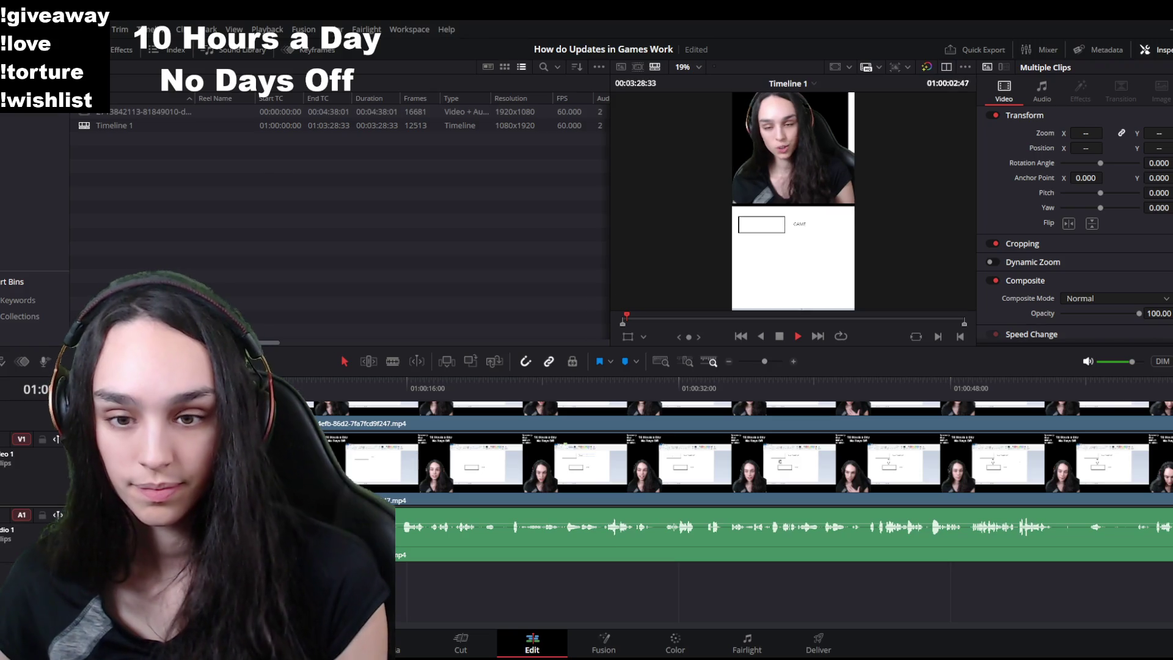
key("ctrl+z")
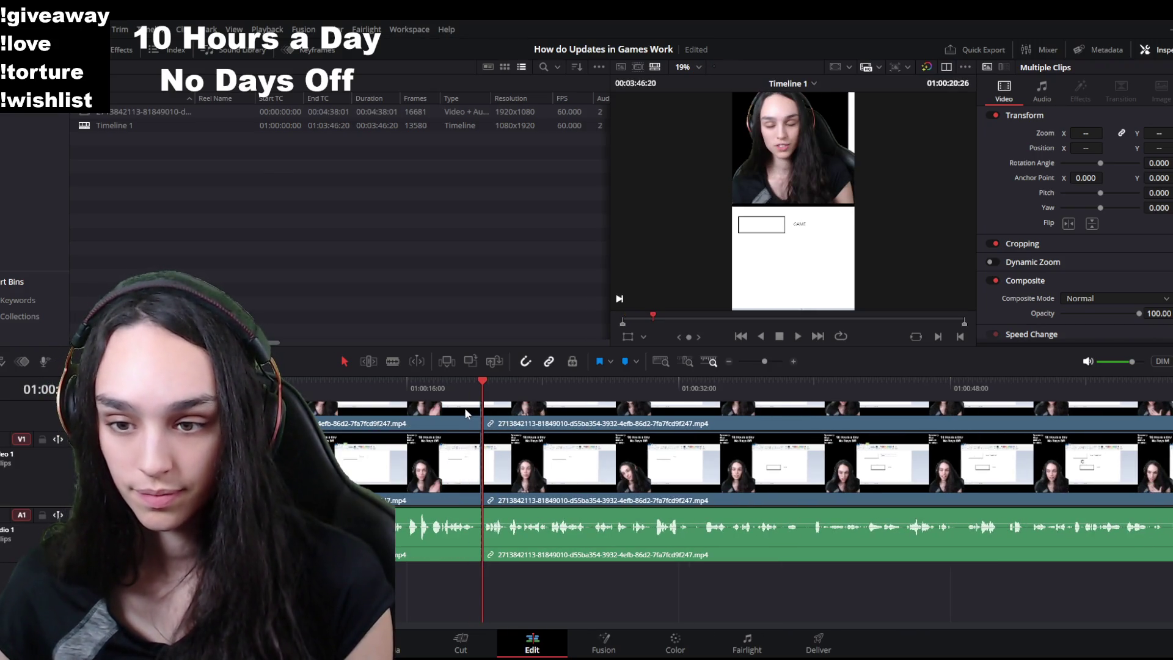
left_click(444, 389)
key("space")
left_click_drag(444, 391, 430, 393)
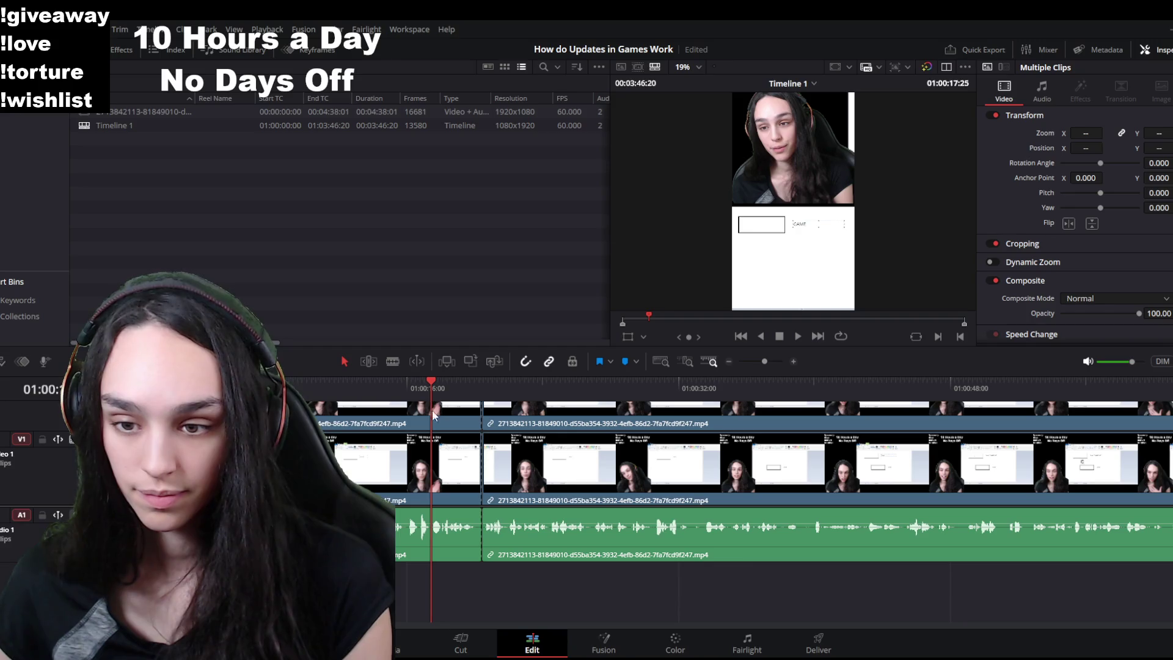
left_click(622, 316)
key("Delete")
key("space")
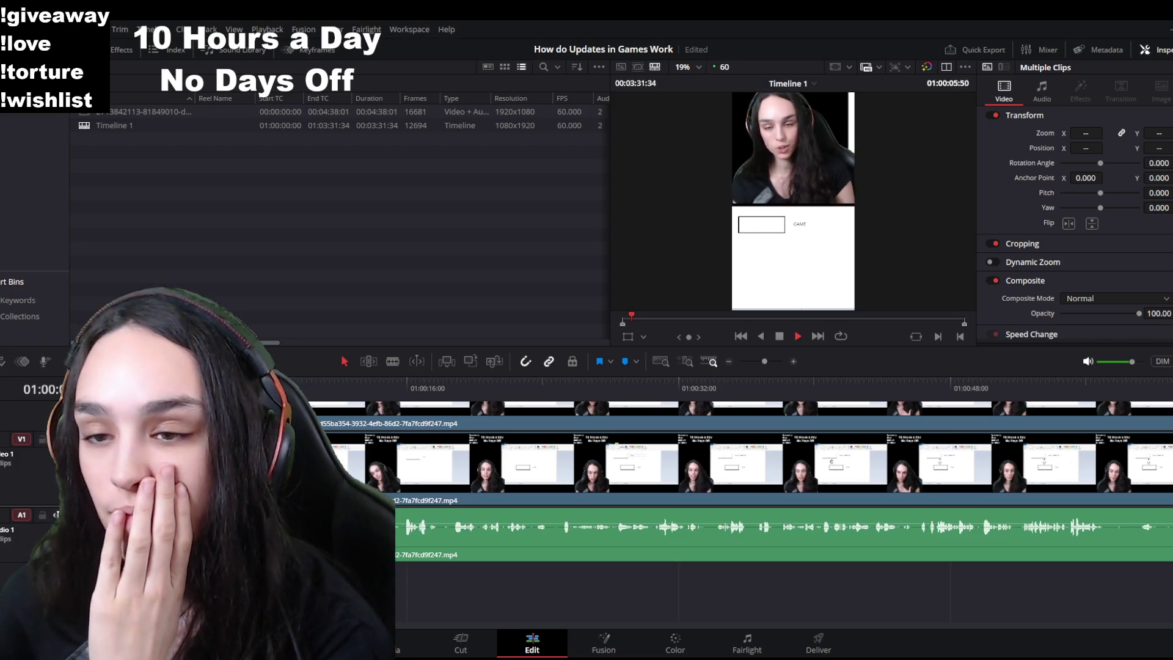
Step: Blade the clip at the right spot and delete the leftover piece after the cut
key("space")
key("ctrl+equal")
key("ctrl+b")
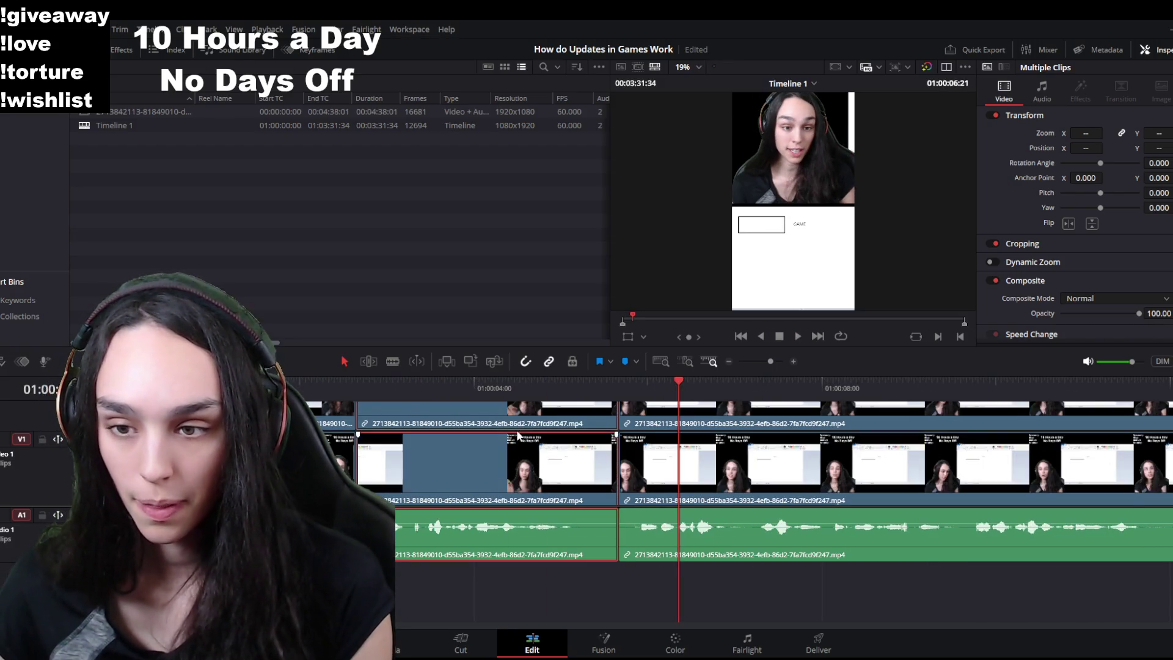
left_click_drag(470, 394, 518, 401)
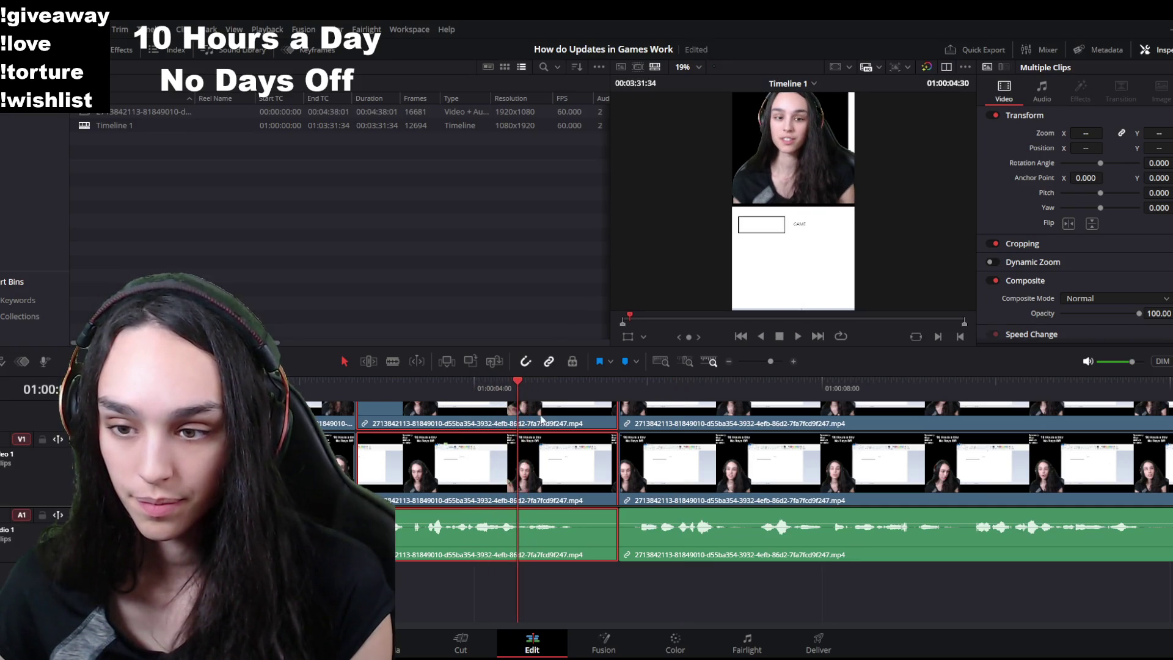
key("ctrl+b")
key("Delete")
left_click(613, 429)
key("Delete")
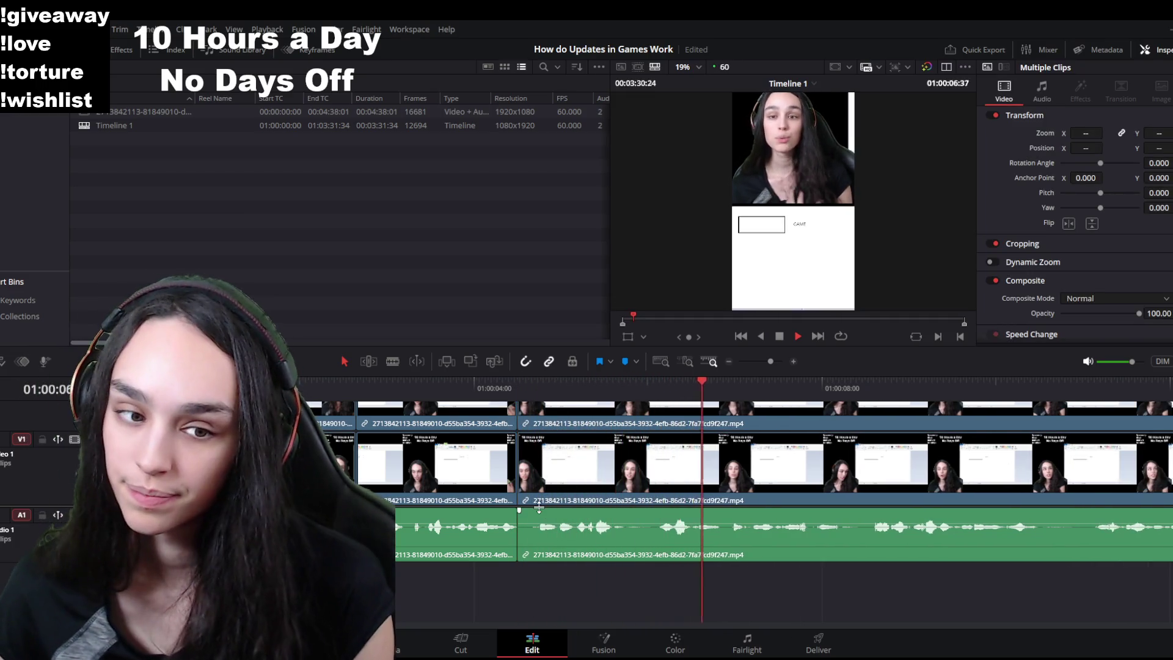
scroll(540, 507, "down", 3)
Step: Replay the opening repeatedly around 21-23 seconds to find where the recording should start
key("space")
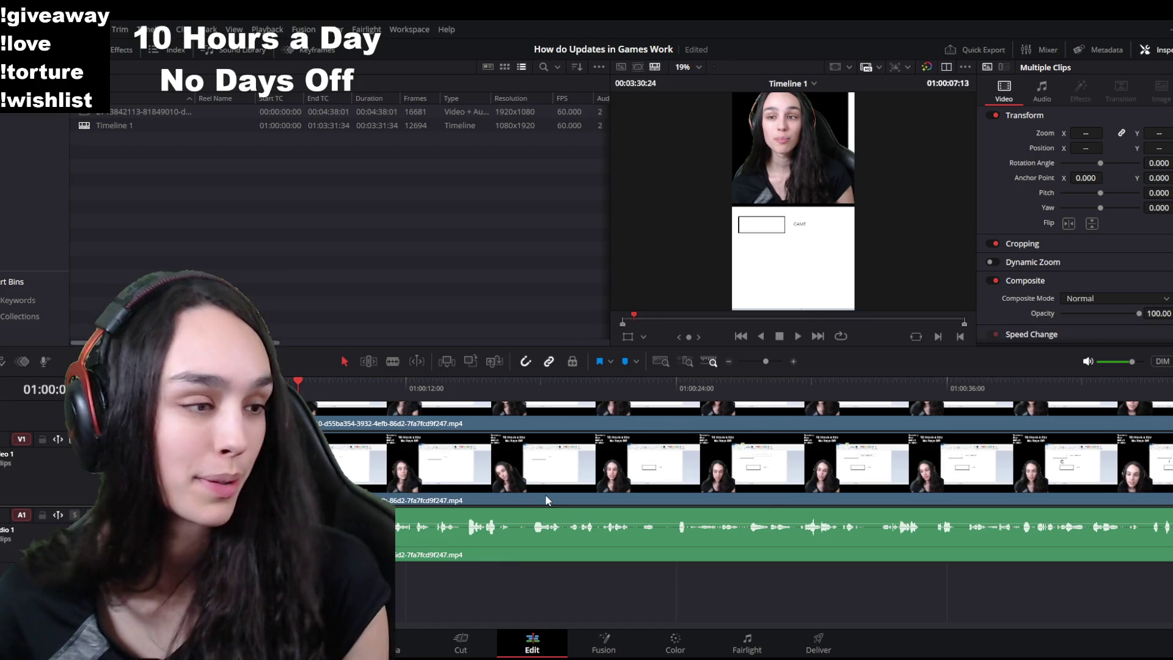
scroll(546, 494, "down", 2)
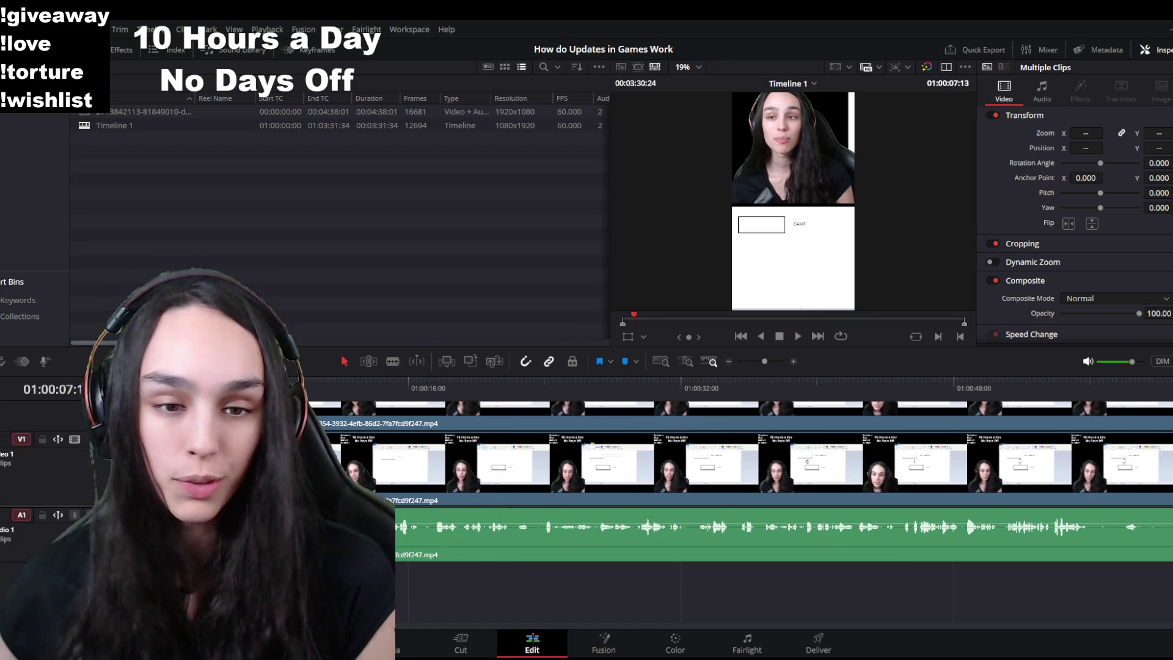
key("space")
scroll(493, 526, "up", 3)
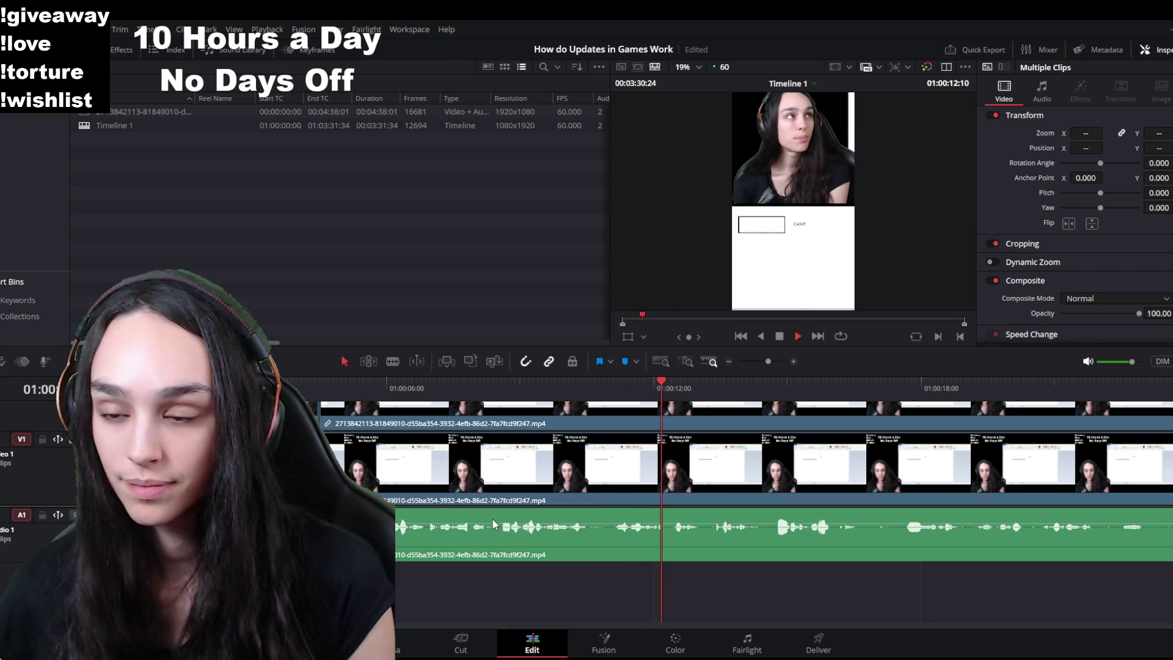
scroll(500, 521, "down", 5)
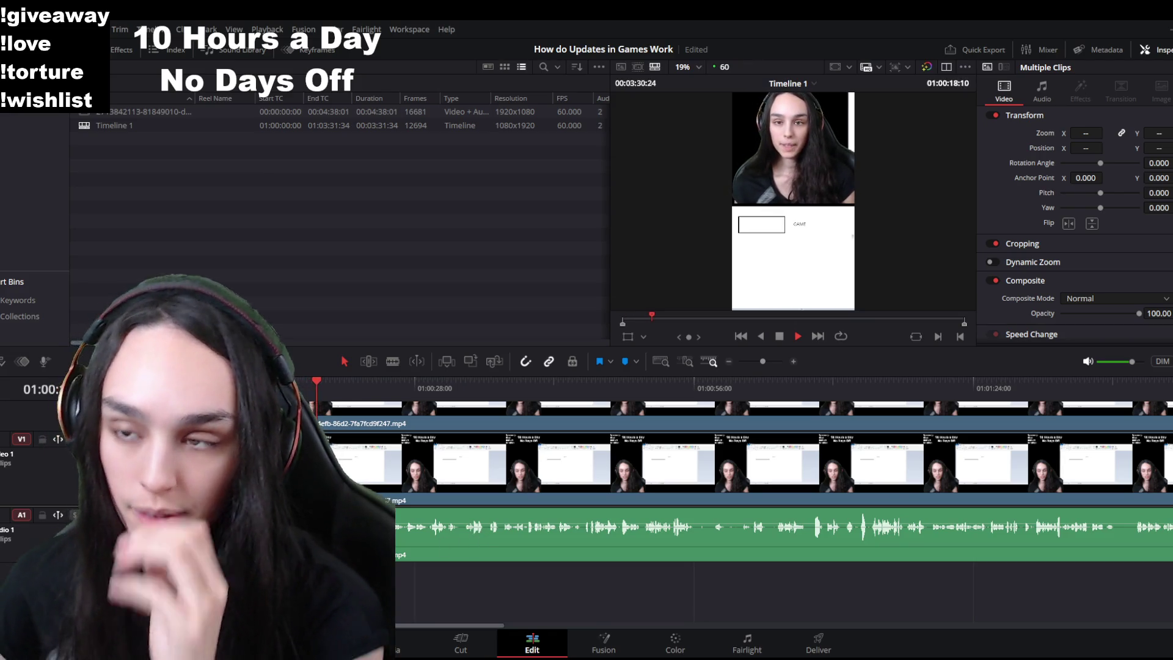
scroll(449, 572, "up", 2)
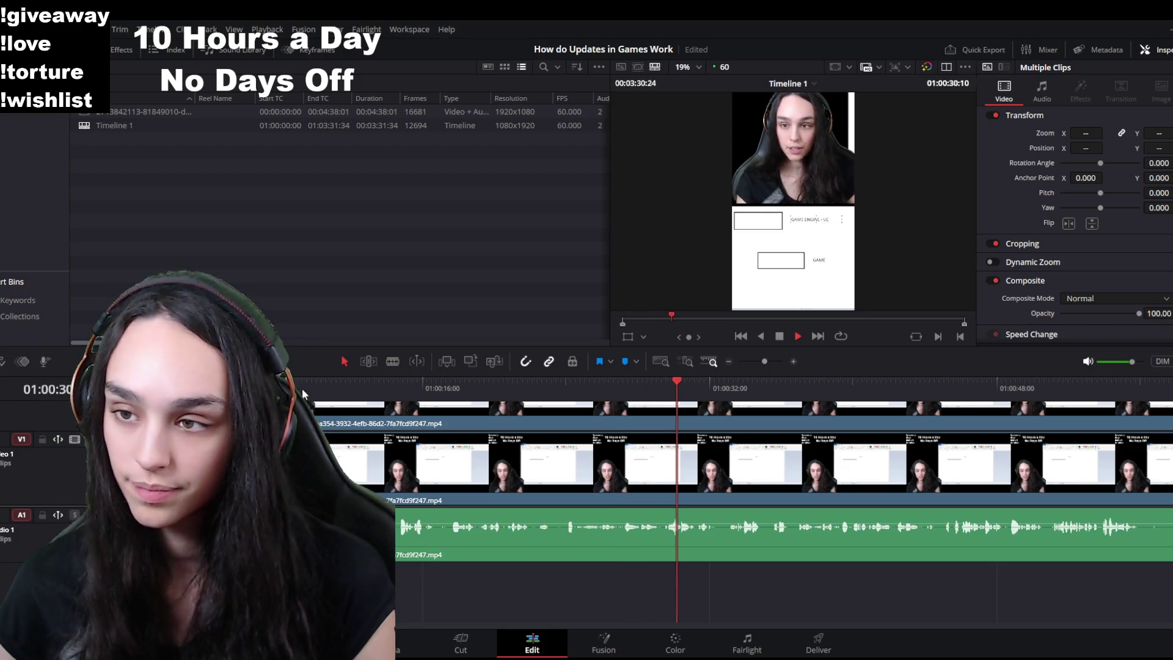
left_click(549, 397)
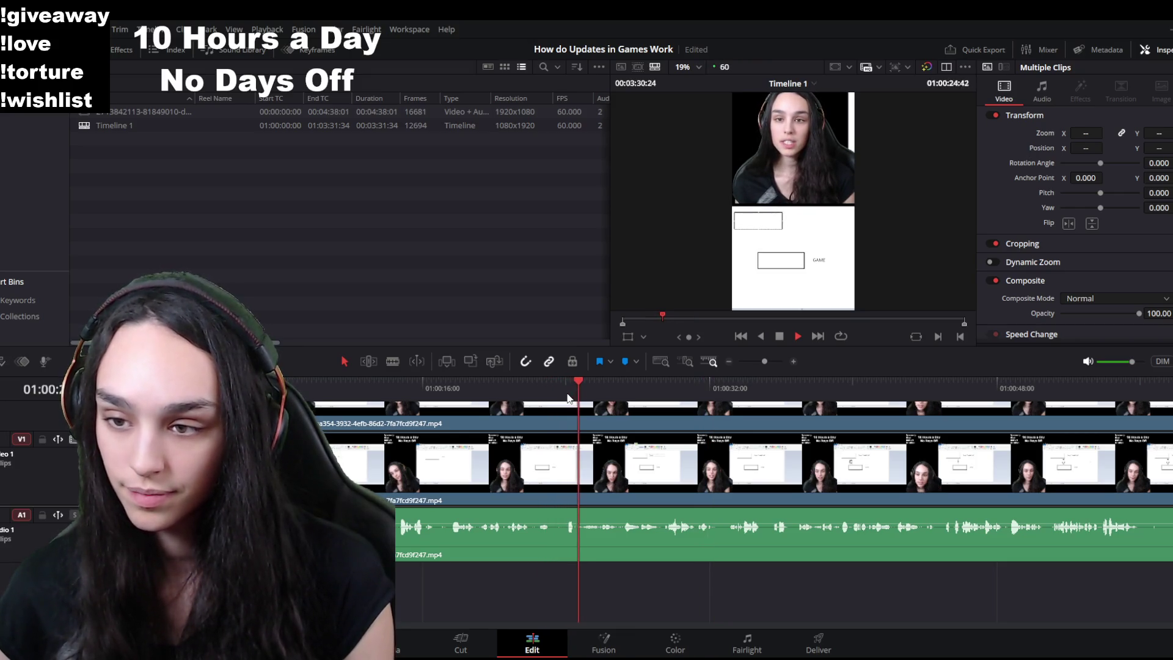
left_click(513, 384)
left_click(511, 386)
left_click(168, 387)
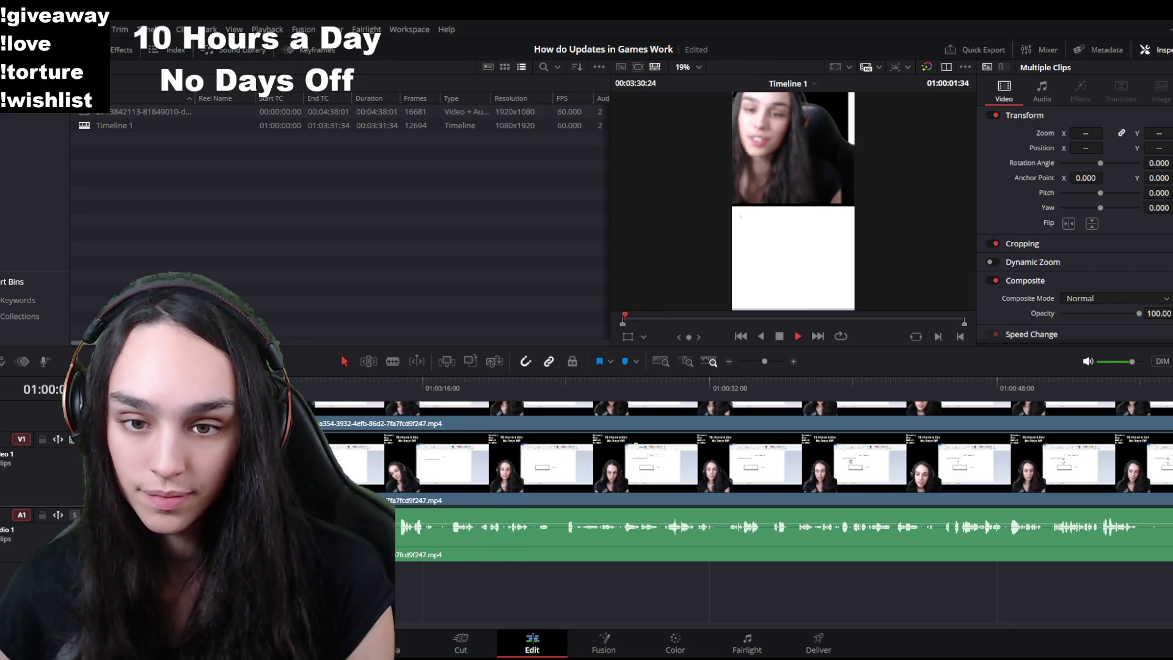
key("space")
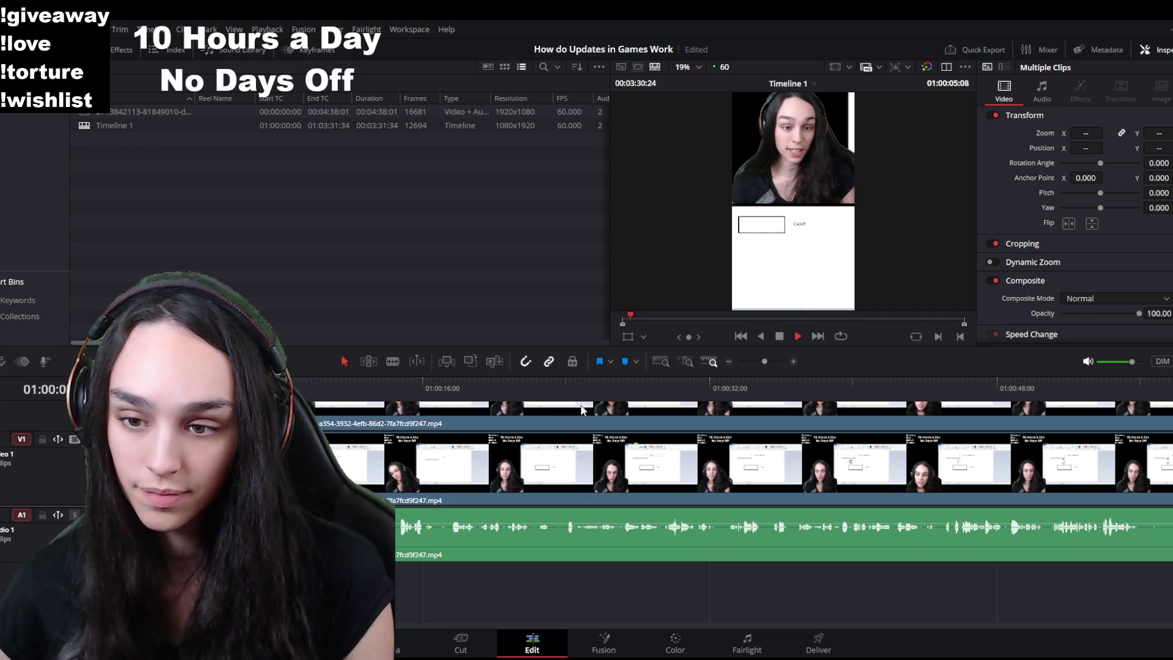
left_click(534, 387)
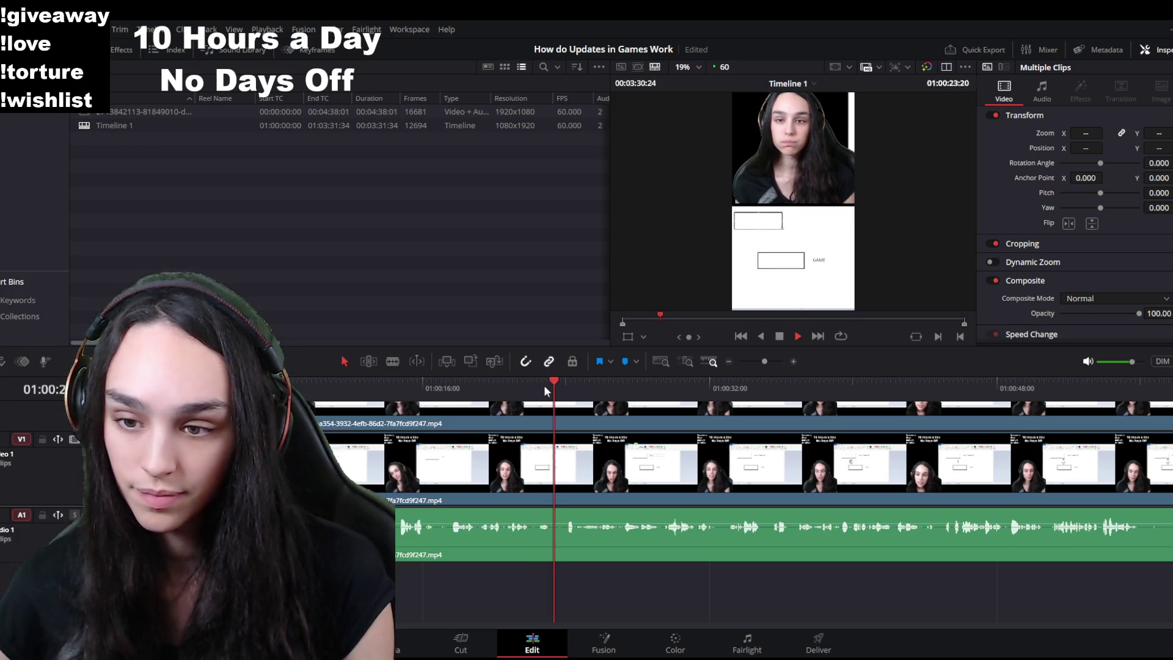
left_click_drag(573, 384, 508, 392)
key("space")
left_click(509, 388)
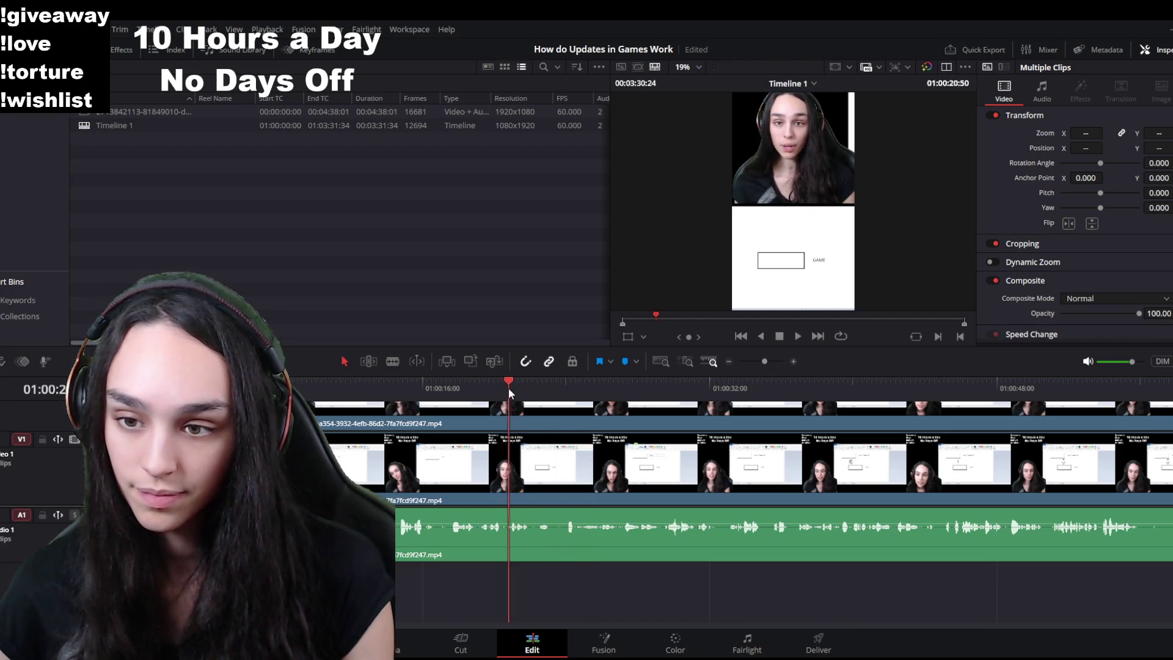
Step: Split the video and audio at about 20 seconds and ripple-delete everything before it
left_click(525, 421)
left_click(510, 389)
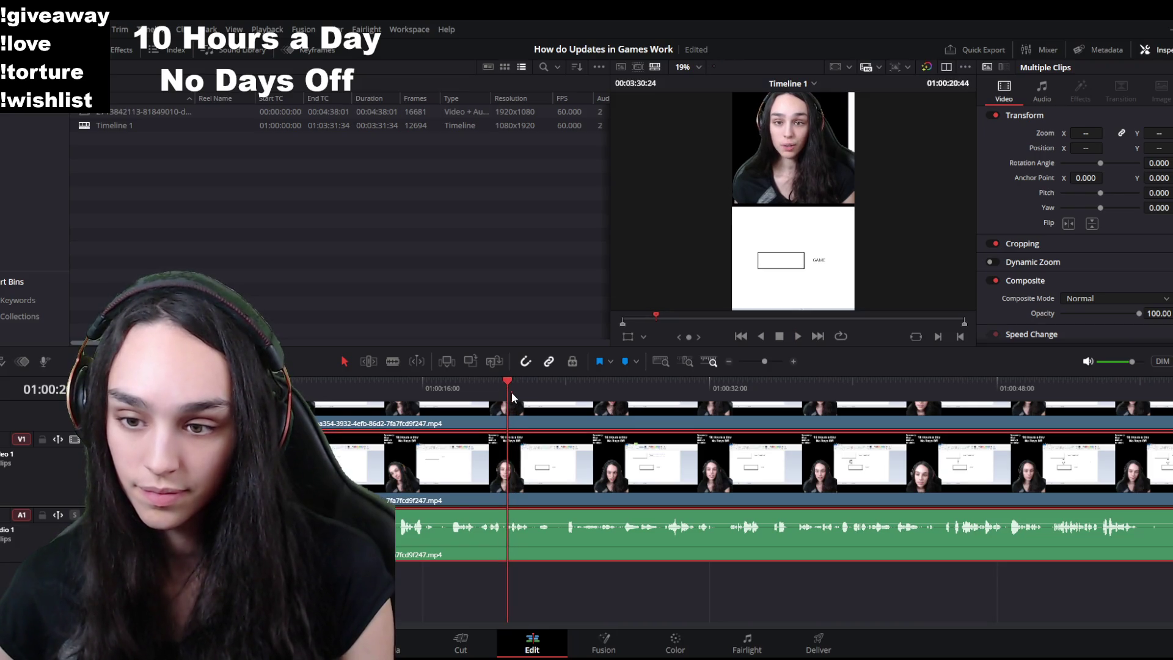
key("ctrl+b")
left_click(439, 544)
key("Delete")
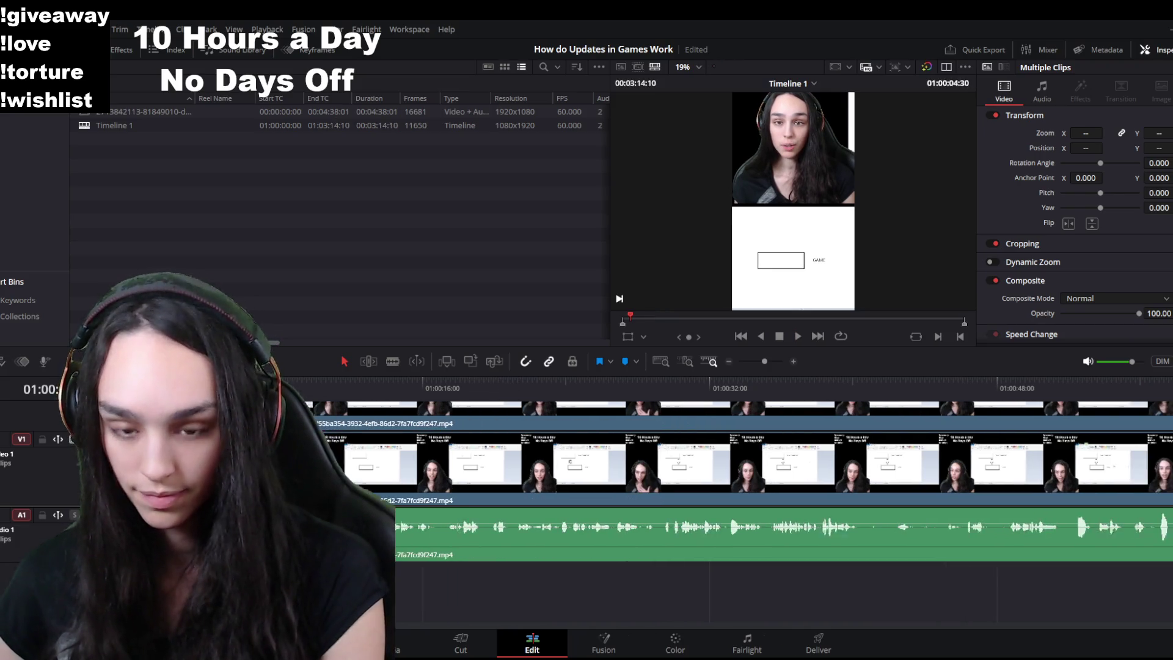
Step: Trim another bit off the start, review it zoomed in, then undo the trims to restore the removed part
key("Delete")
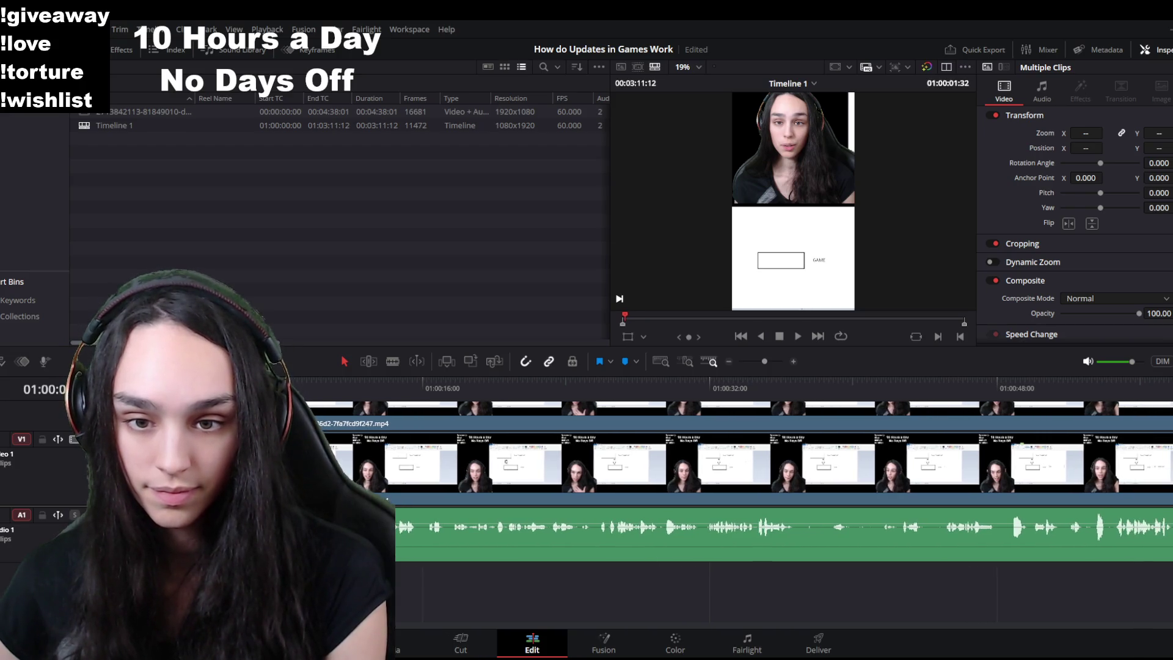
key("space")
key("ctrl+equal")
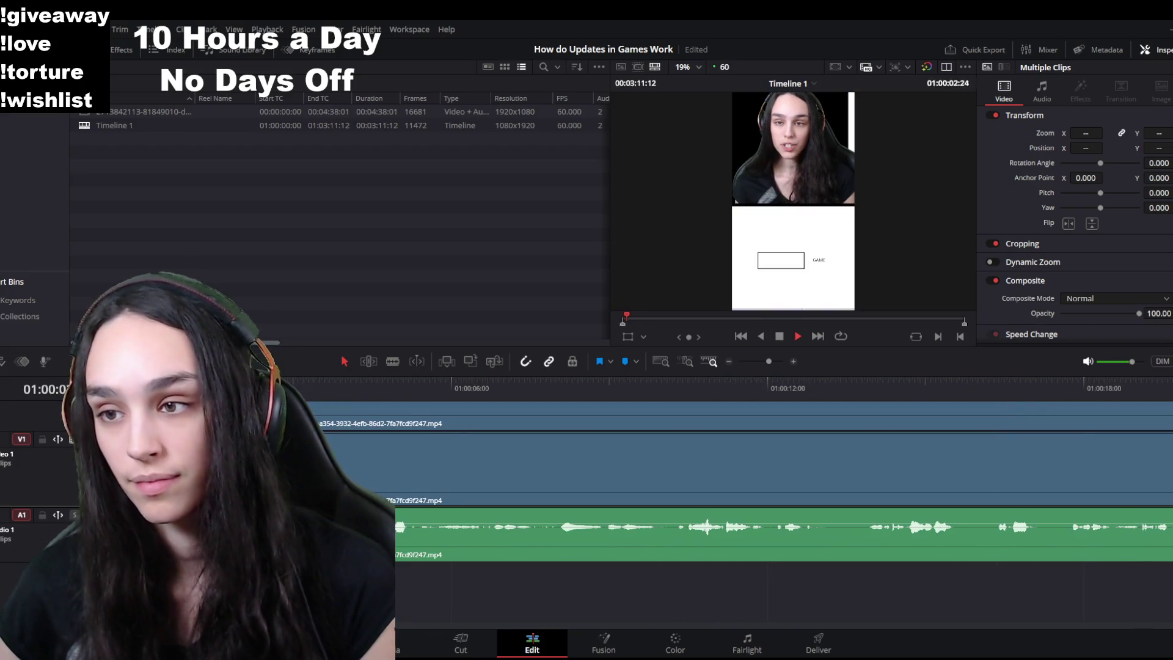
key("space")
key("ctrl+minus")
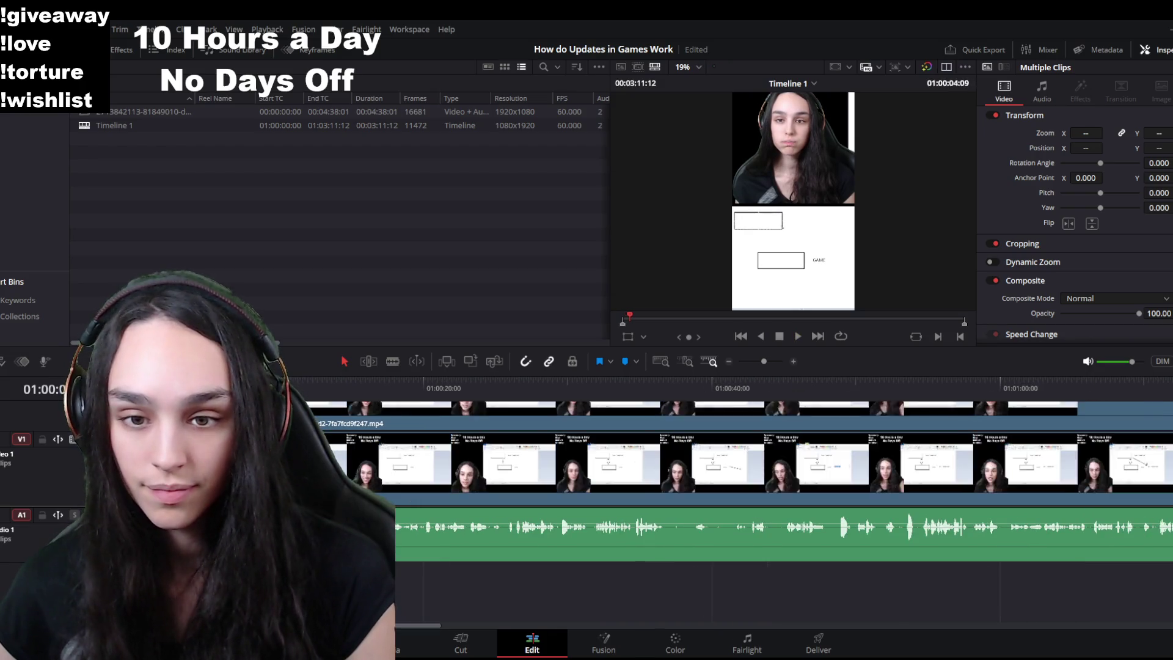
key("ctrl+z")
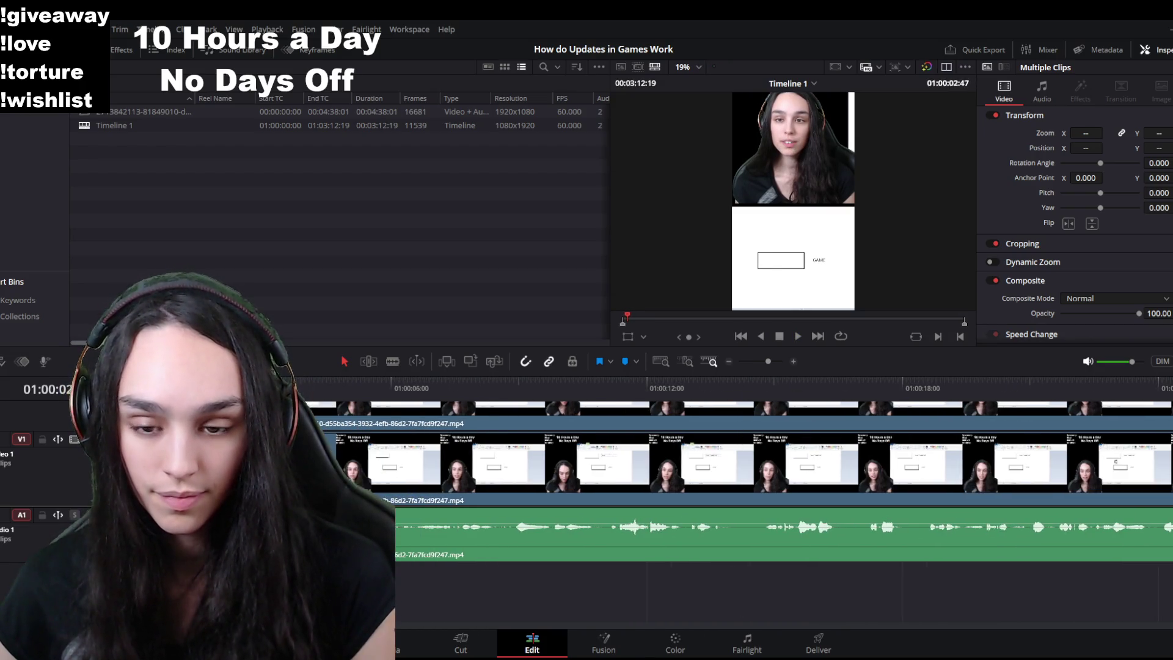
key("ctrl+shift+v")
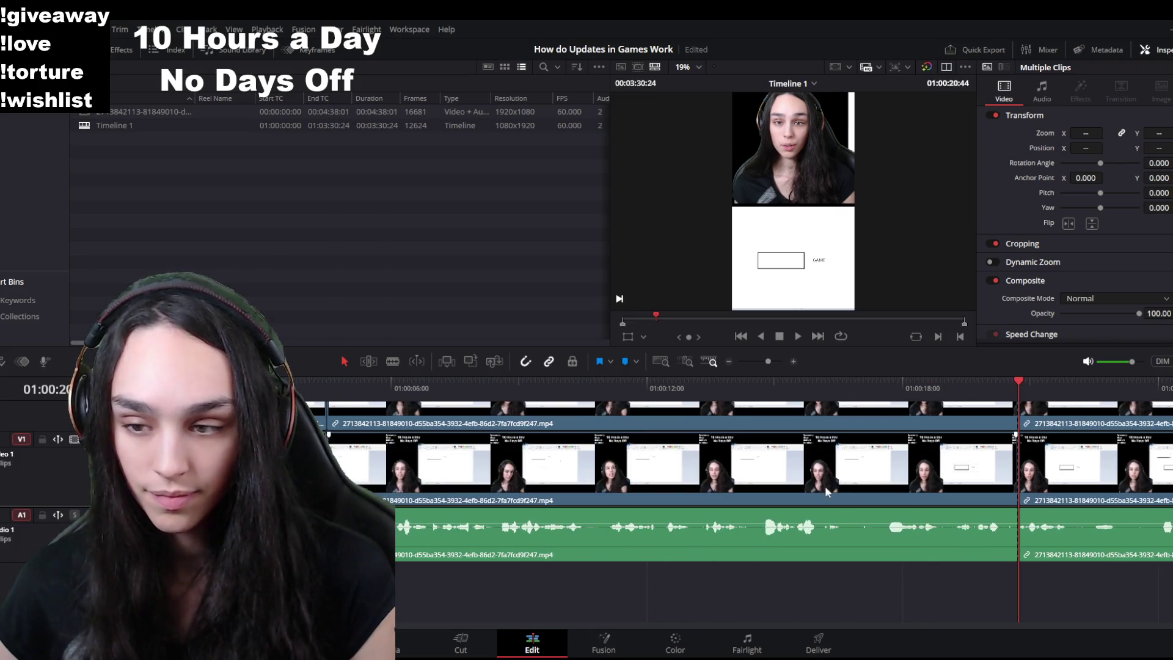
Step: With the playhead near 19 seconds, ripple-delete the opening clip again
left_click(965, 385)
key("space")
left_click(974, 382)
left_click(963, 425)
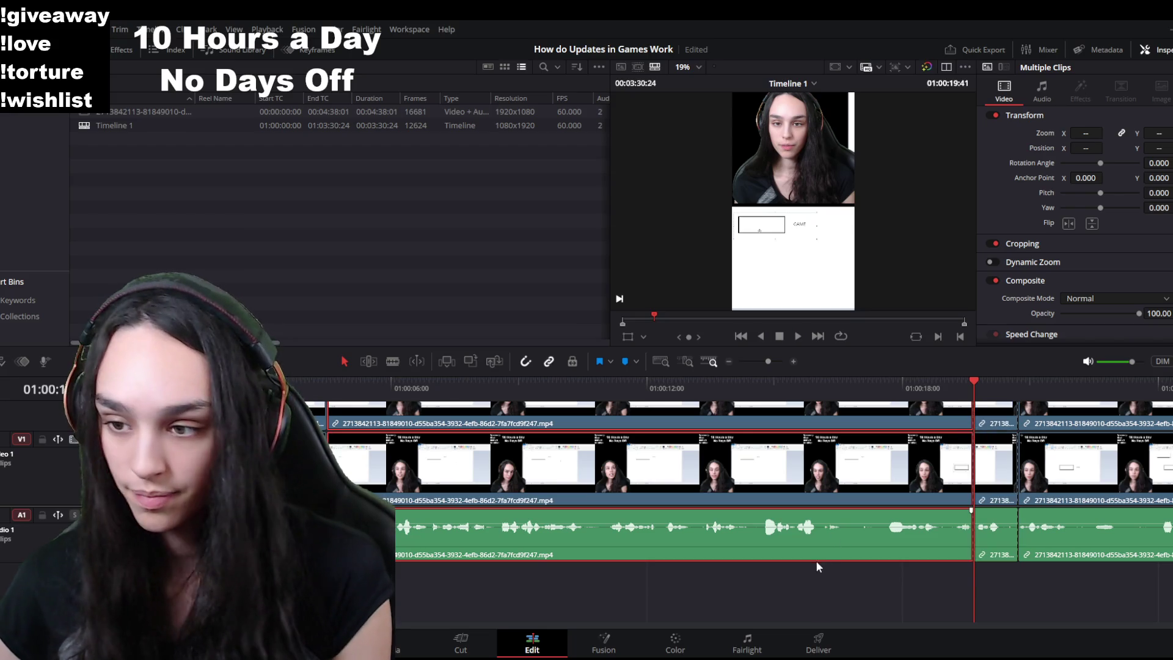
key("Delete")
key("Delete")
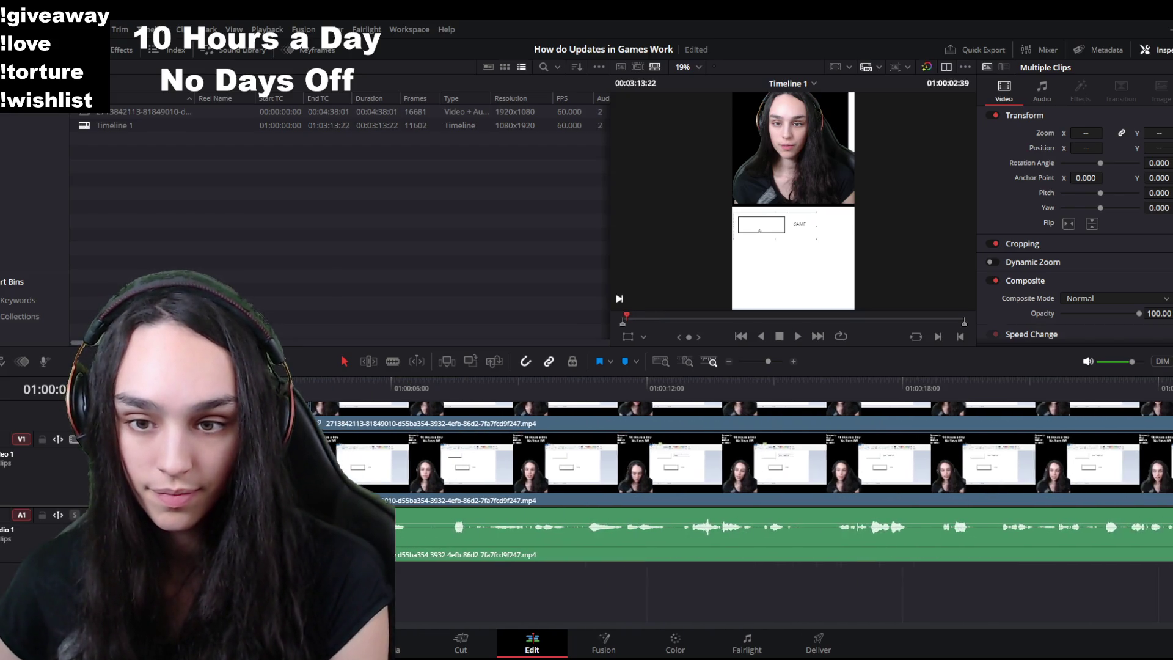
Step: Remove another short pause at the start and delete the leftover gap so the clips join
key("space")
key("space")
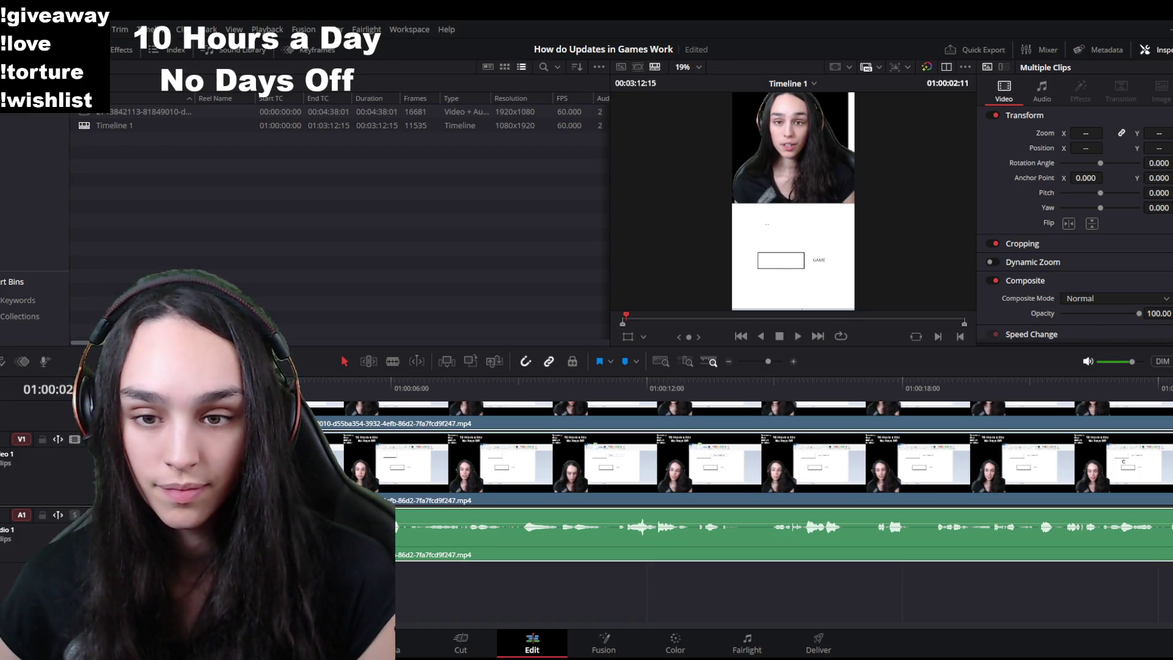
key("BackSpace")
key("ctrl+equal")
key("ctrl+equal")
left_click(609, 424)
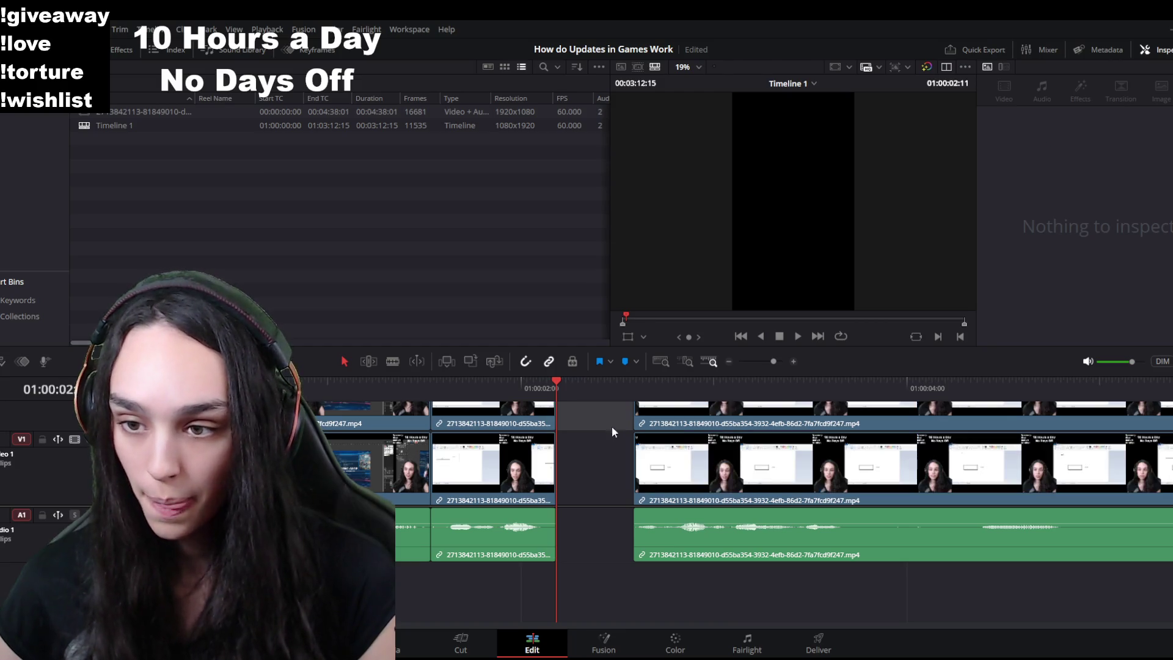
key("BackSpace")
key("space")
key("ctrl+minus")
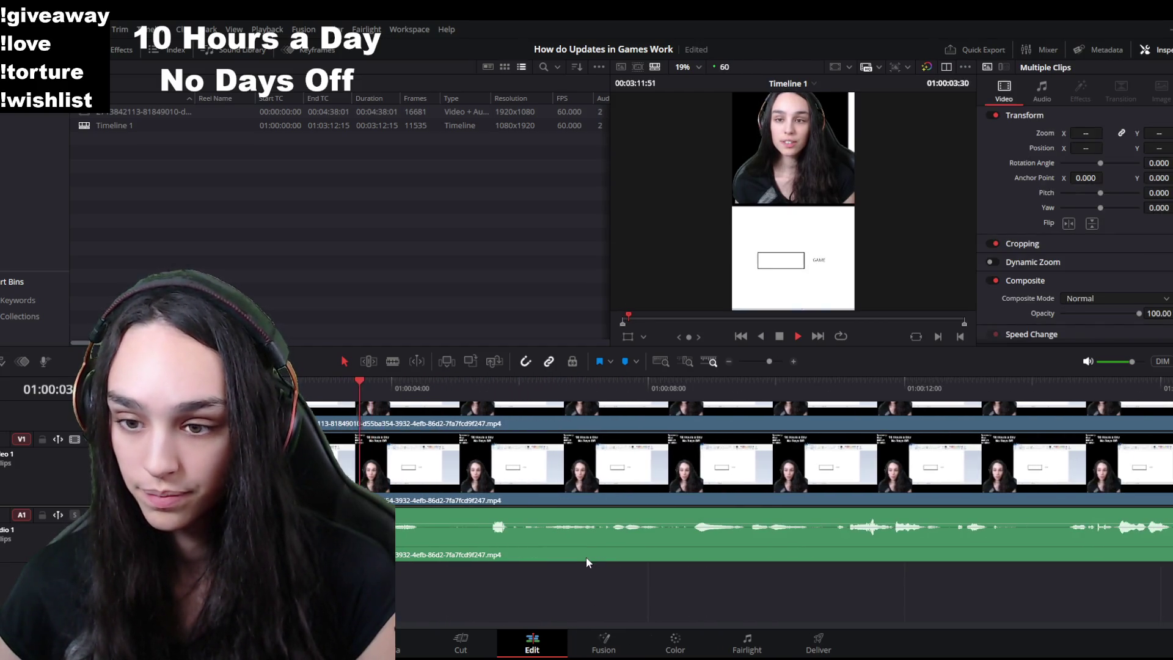
Step: Cut all tracks at about 3 seconds, replay the new cut and park the playhead near 4.5 seconds
left_click_drag(414, 388, 353, 390)
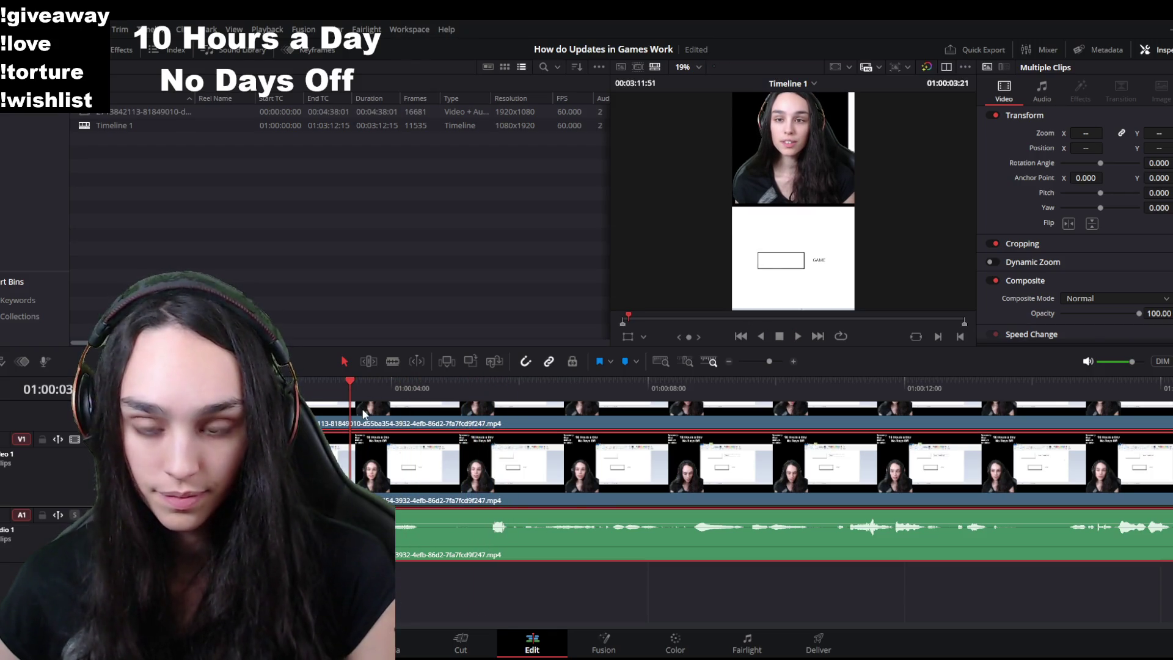
key("ctrl+shift+bracketleft")
key("space")
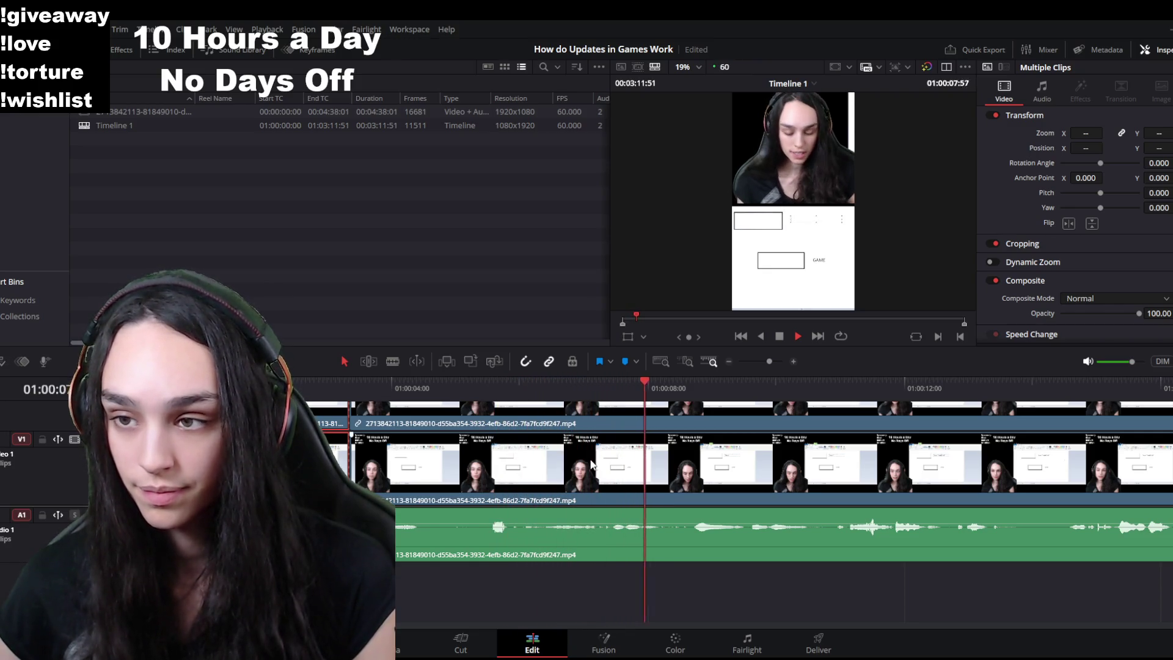
left_click(338, 388)
key("space")
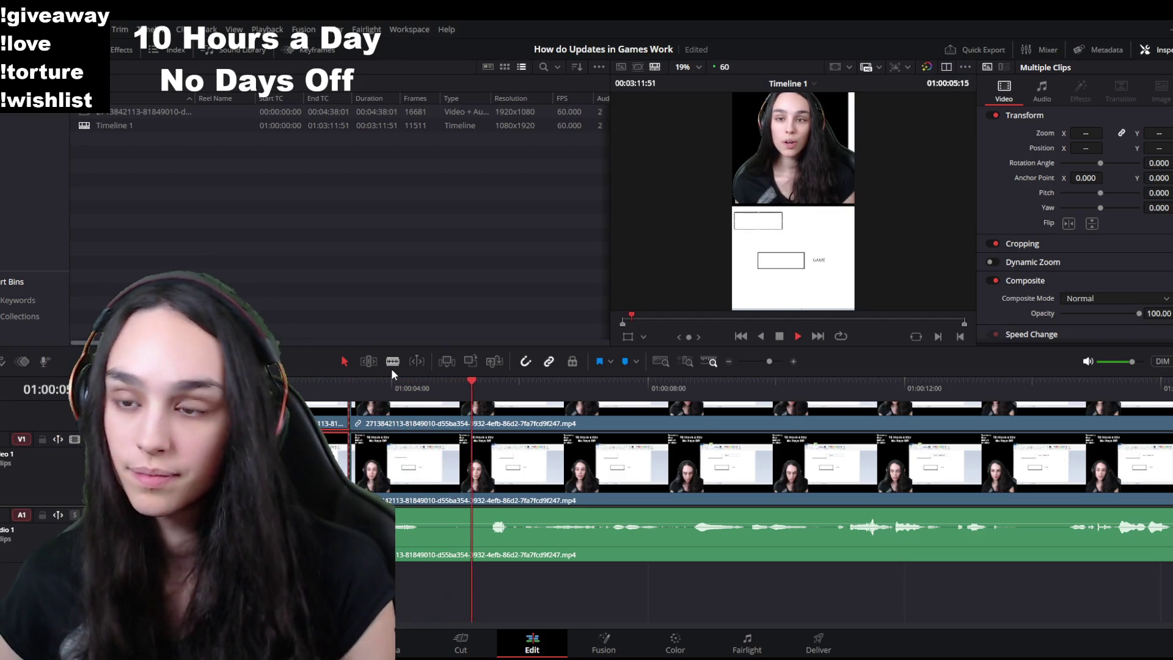
key("space")
left_click(423, 385)
Step: Trim the clip start later, close the gap before it and split at the playhead, then review
left_click(423, 421)
left_click_drag(428, 390, 399, 388)
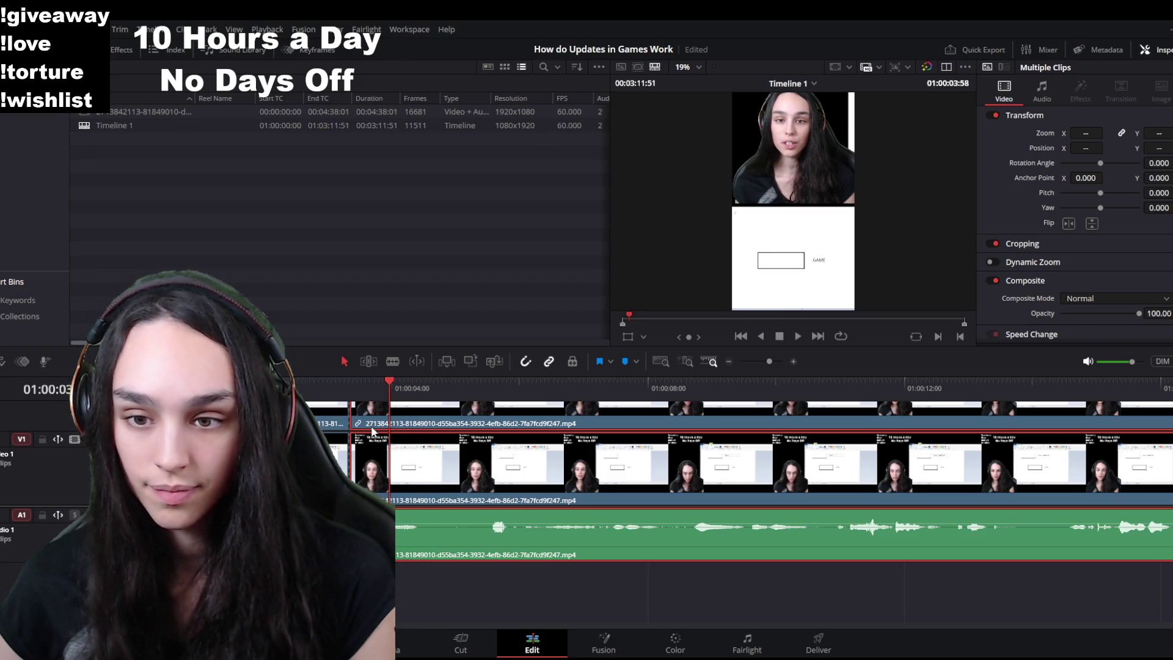
left_click_drag(357, 423, 392, 441)
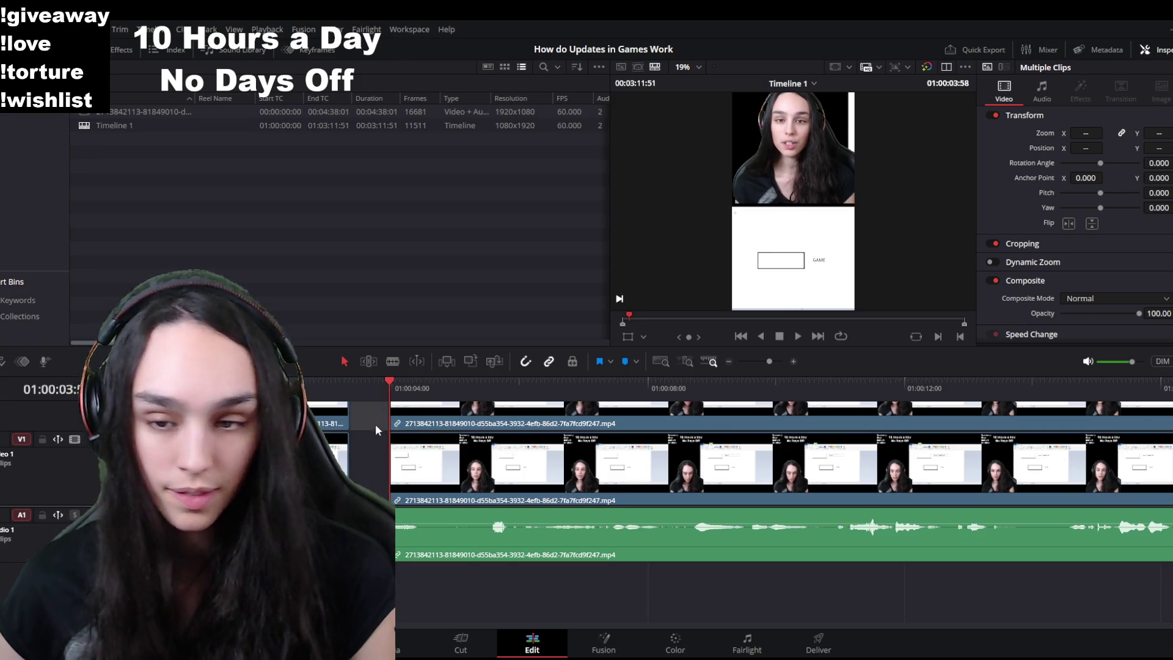
left_click(422, 424)
key("ctrl+b")
key("space")
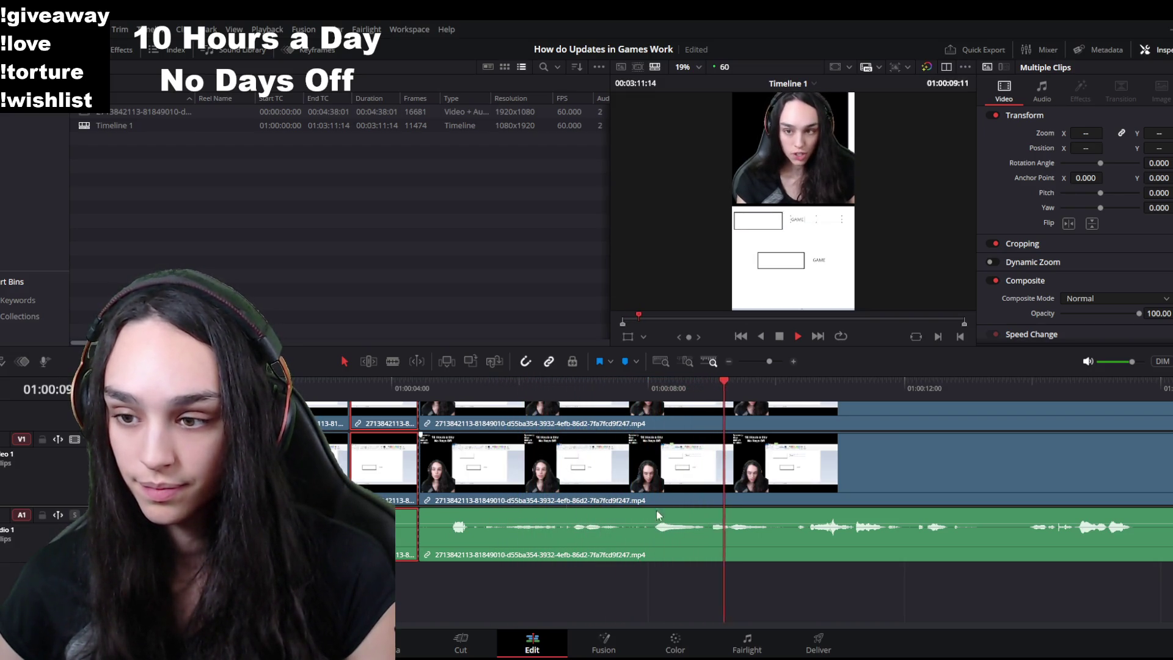
scroll(669, 522, "down", 3)
scroll(550, 495, "up", 3)
key("space")
Step: Ripple-trim the clips to the playhead twice around 10 seconds to drop two pauses
left_click(528, 384)
left_click(403, 439)
key("ctrl+shift+[")
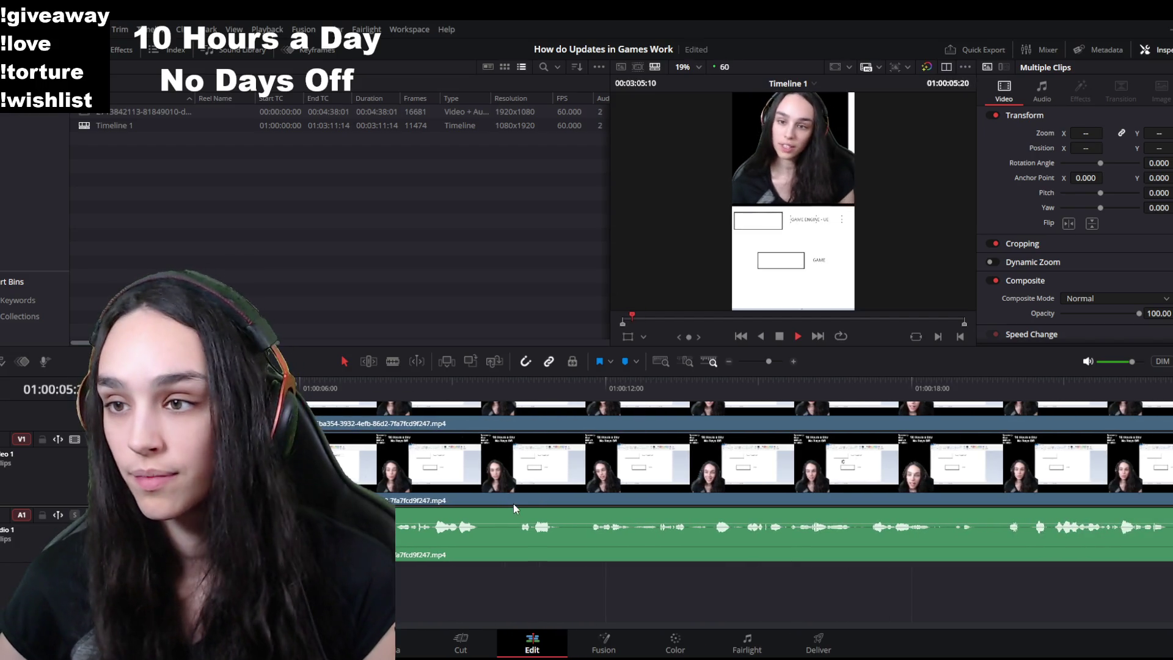
left_click_drag(342, 386, 298, 385)
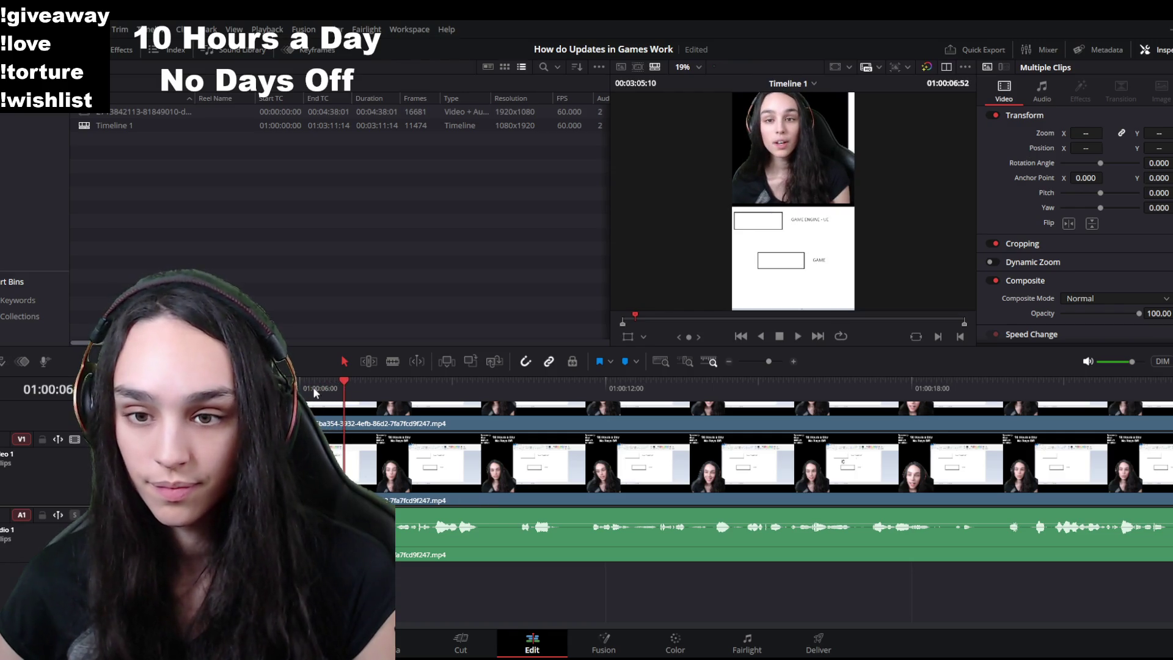
left_click(330, 459)
key("ctrl+shift+[")
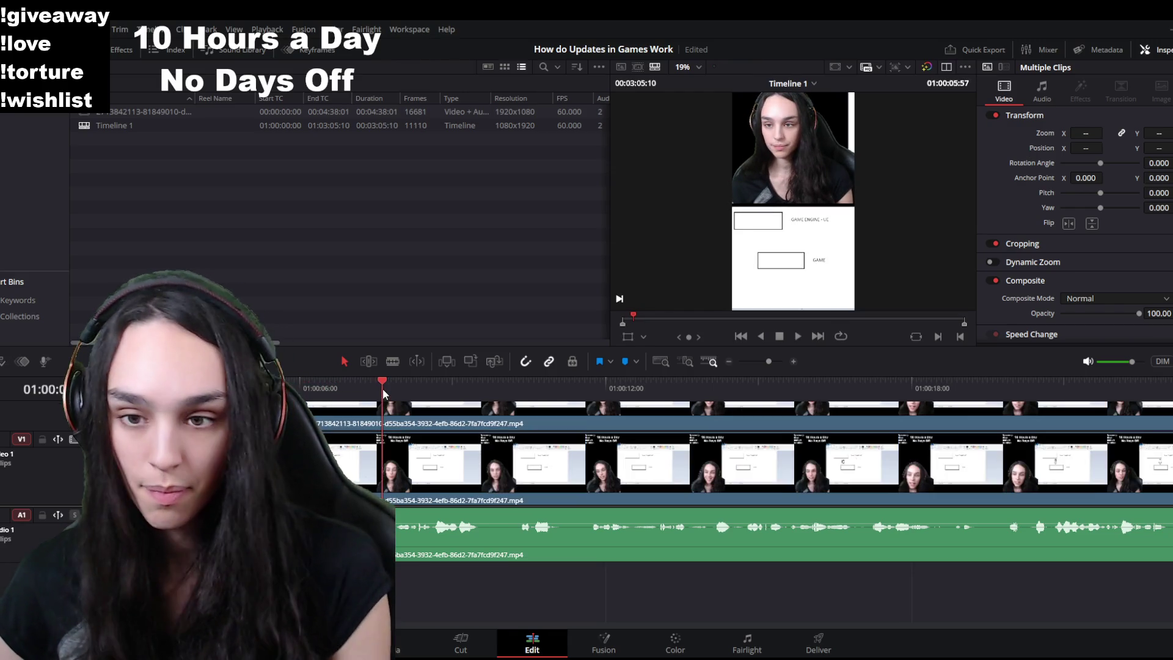
key("space")
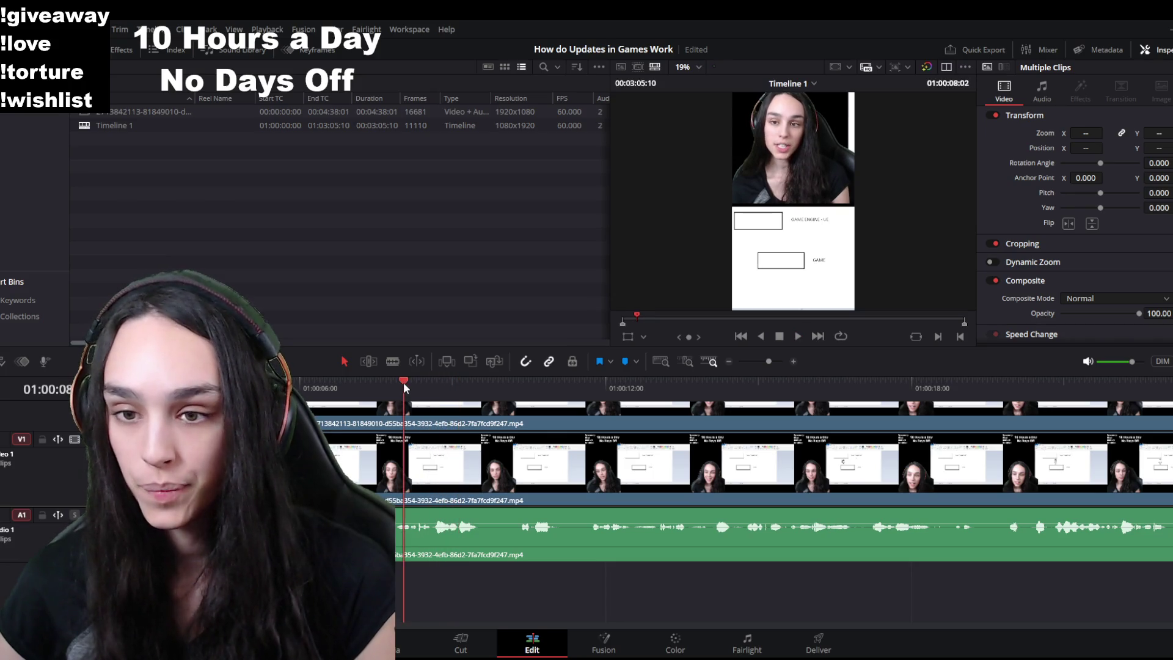
Step: Remove the next pause before the playhead, re-check, and ripple-delete one more section
left_click_drag(447, 385, 394, 385)
left_click(395, 463)
key("ctrl+shift+[")
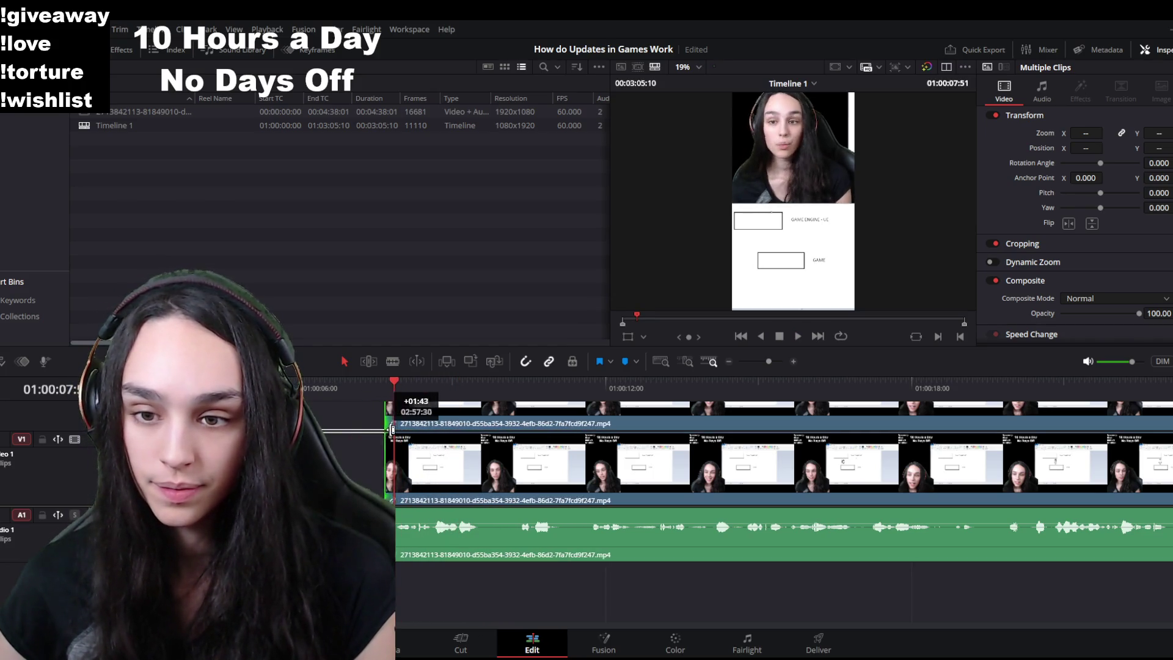
key("space")
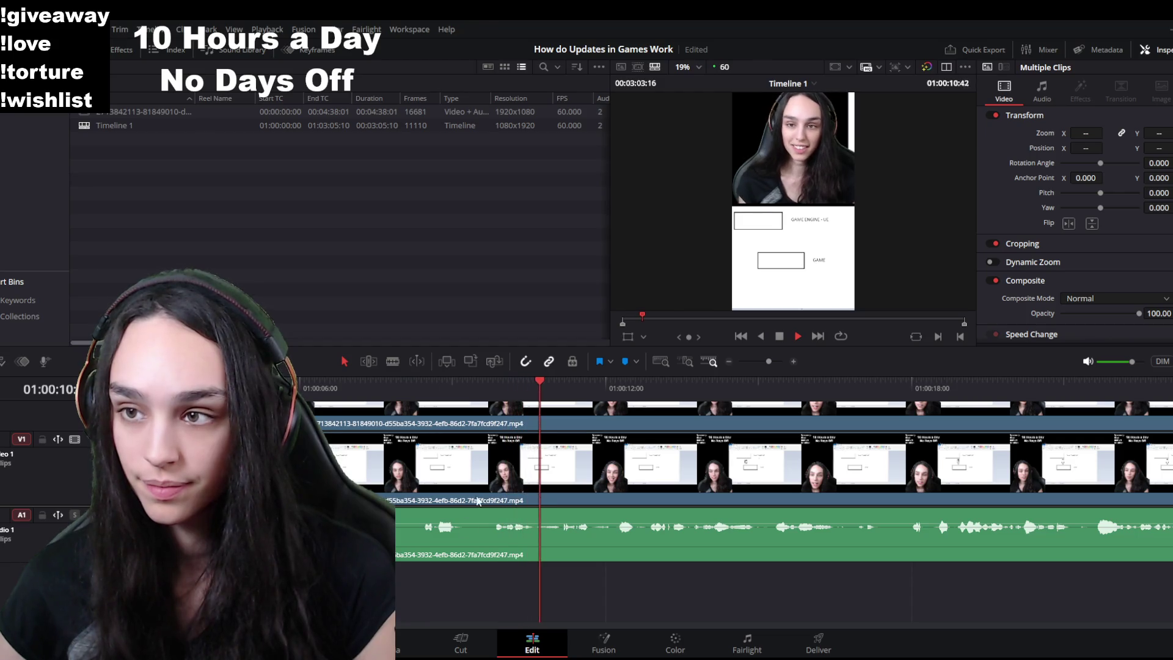
left_click(497, 391)
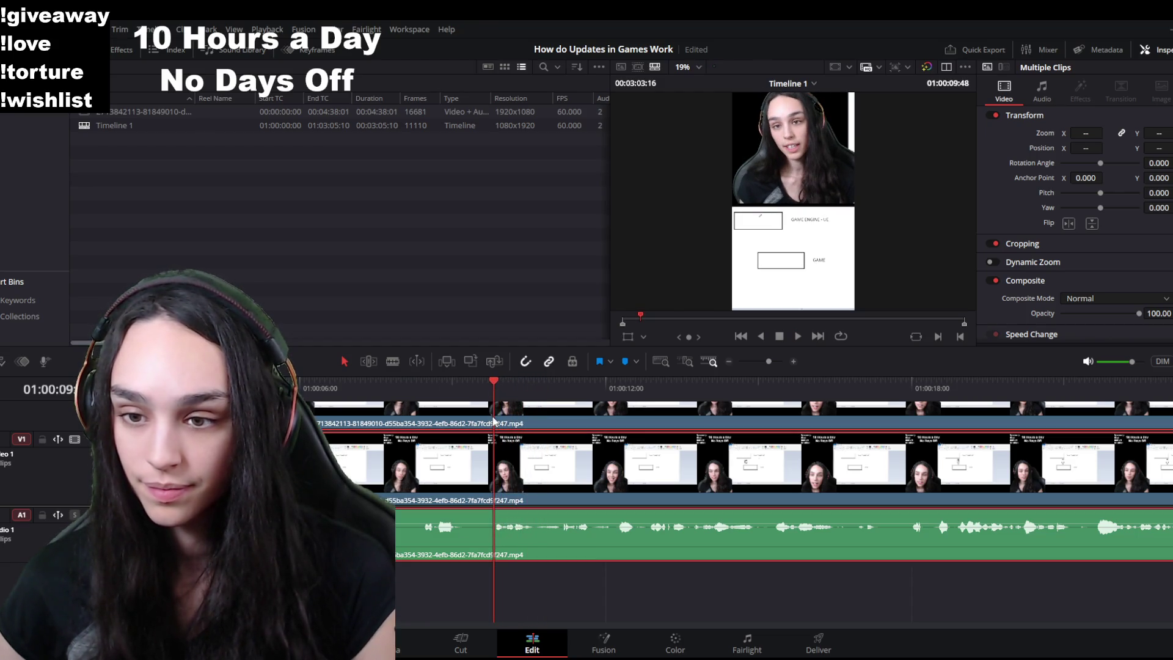
left_click(384, 384)
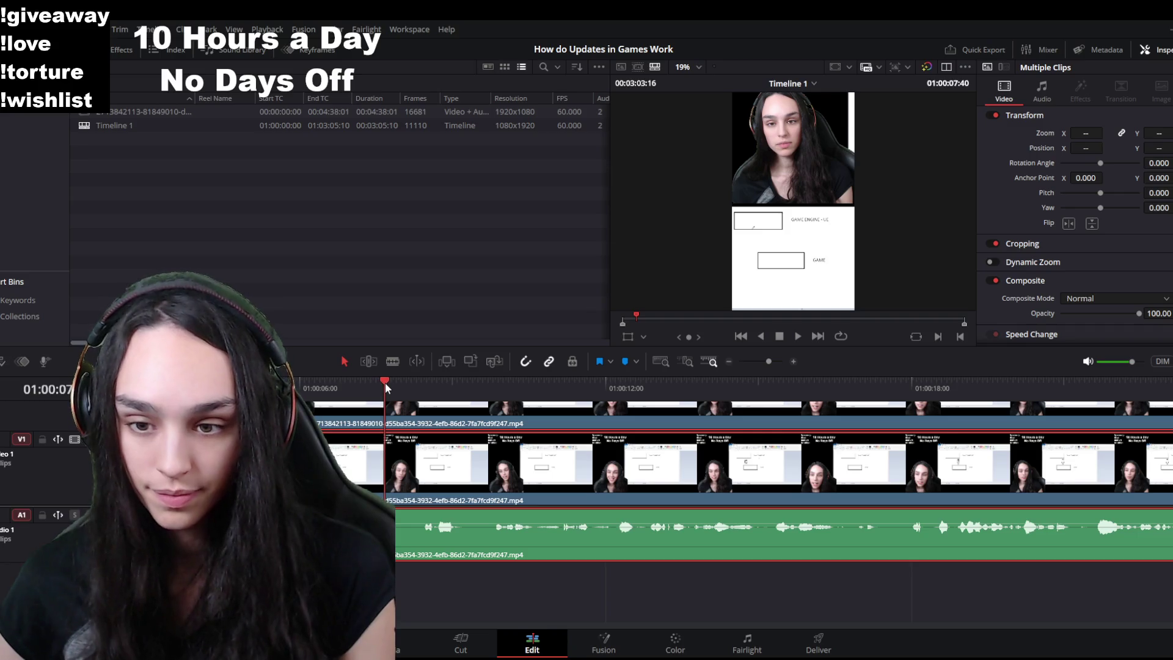
key("shift+Delete")
key("space")
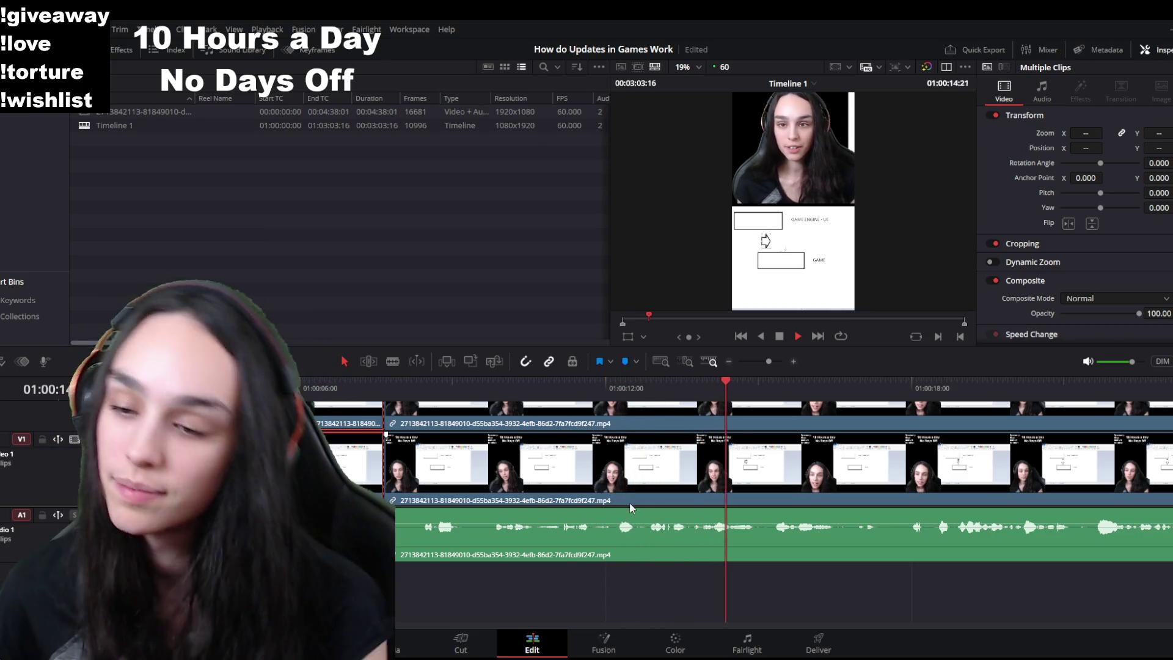
scroll(596, 532, "down", 3)
Step: Skip ahead, split at the start of an unwanted part and ripple-delete two stretches there
left_click(467, 392)
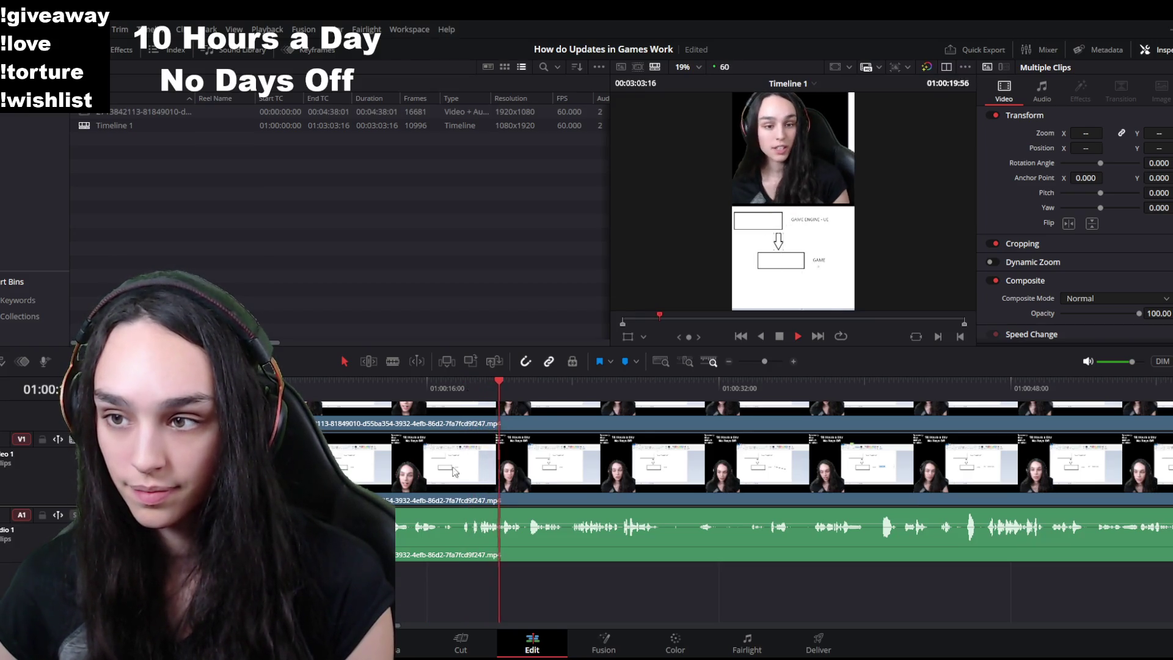
scroll(515, 471, "up", 2)
left_click_drag(623, 382, 602, 391)
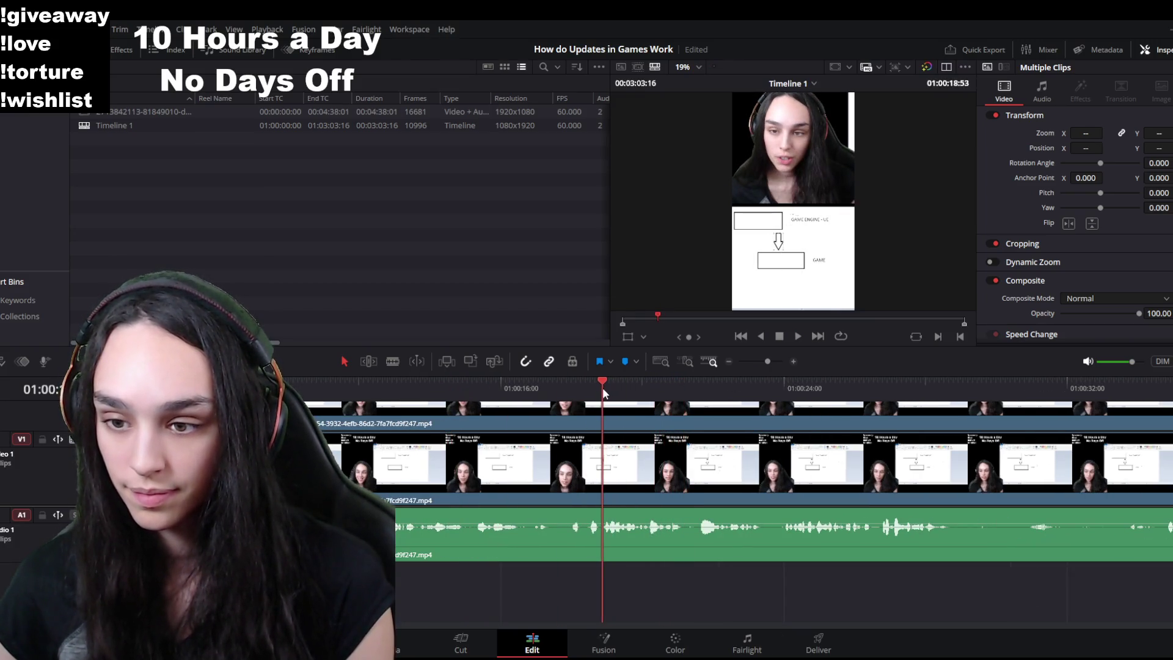
key("ctrl+b")
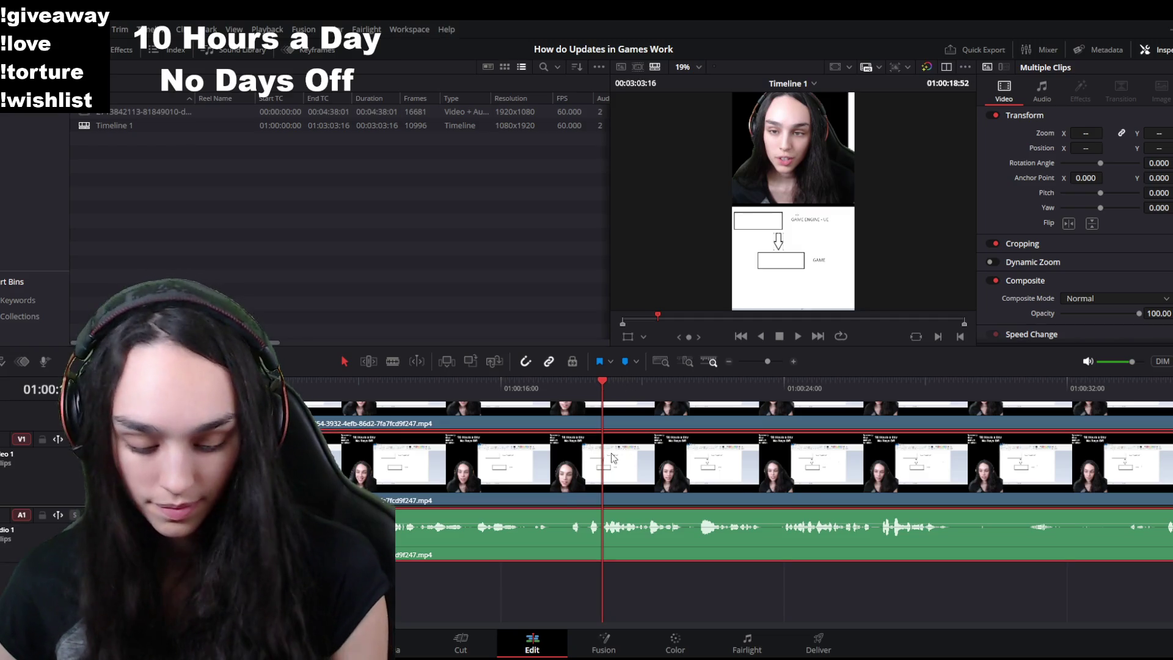
left_click(464, 532)
key("Delete")
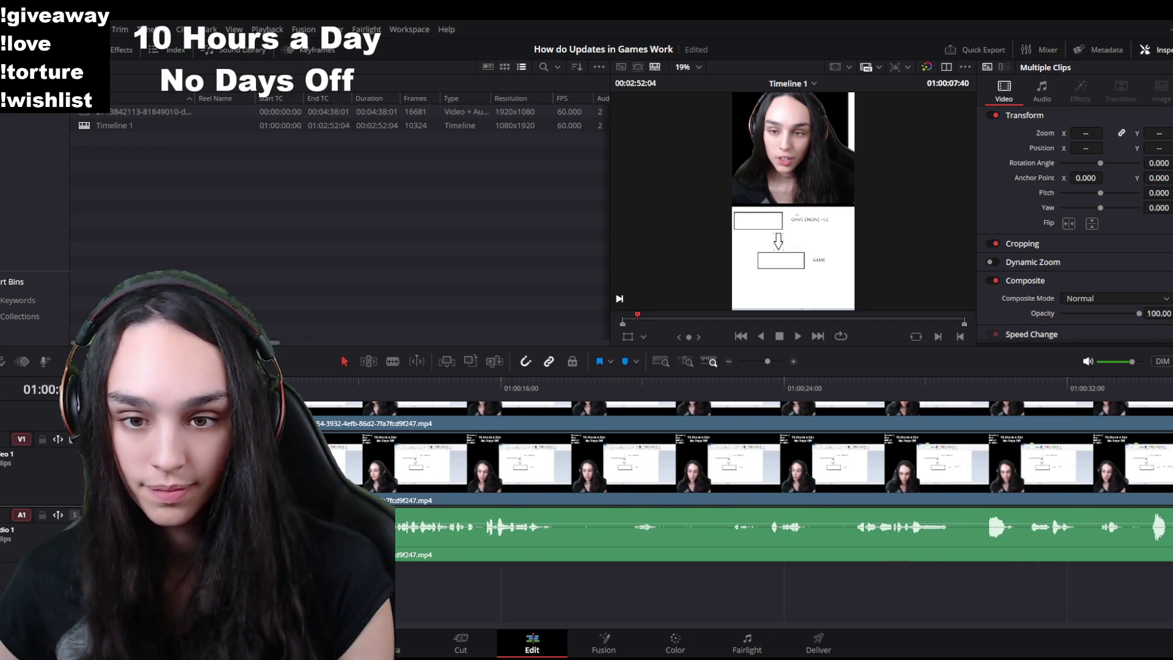
key("Delete")
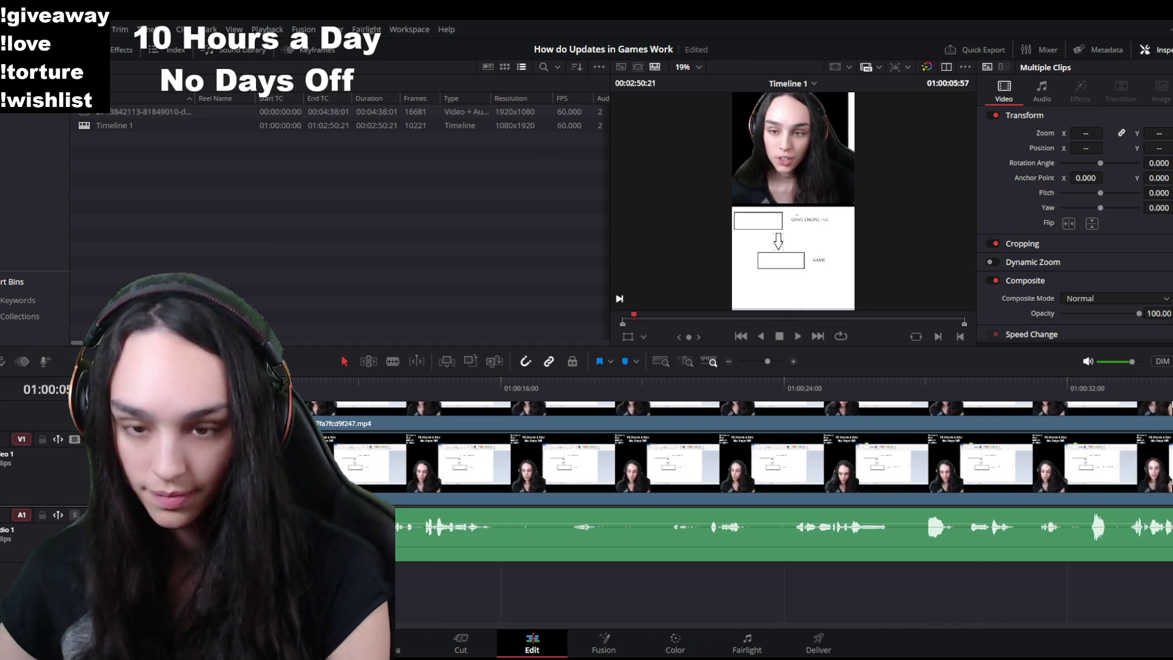
key("space")
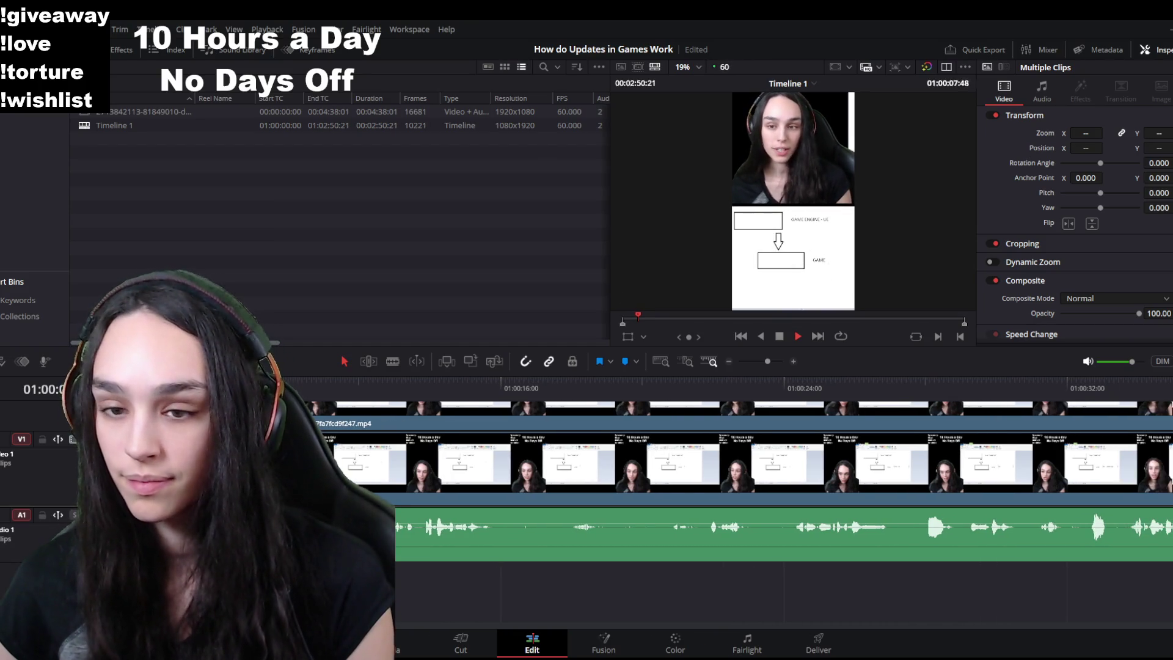
Step: Zoomed in, split where a pause starts, delete the unwanted piece and close its gap
key("ctrl+equal")
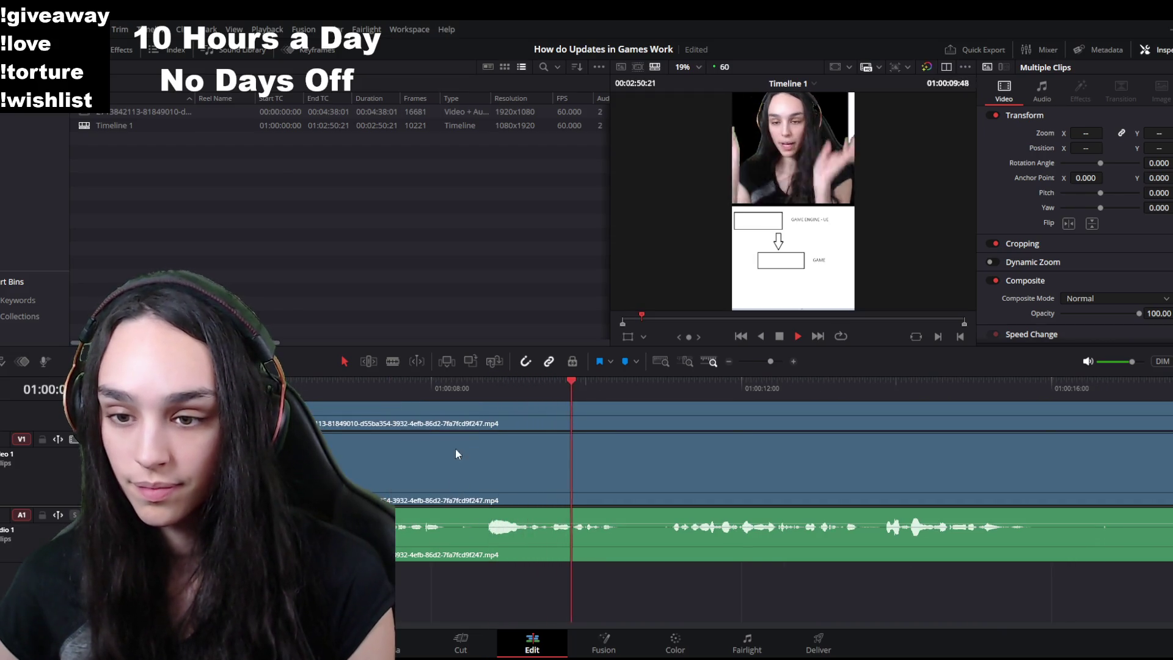
key("space")
left_click(461, 436)
left_click(544, 388)
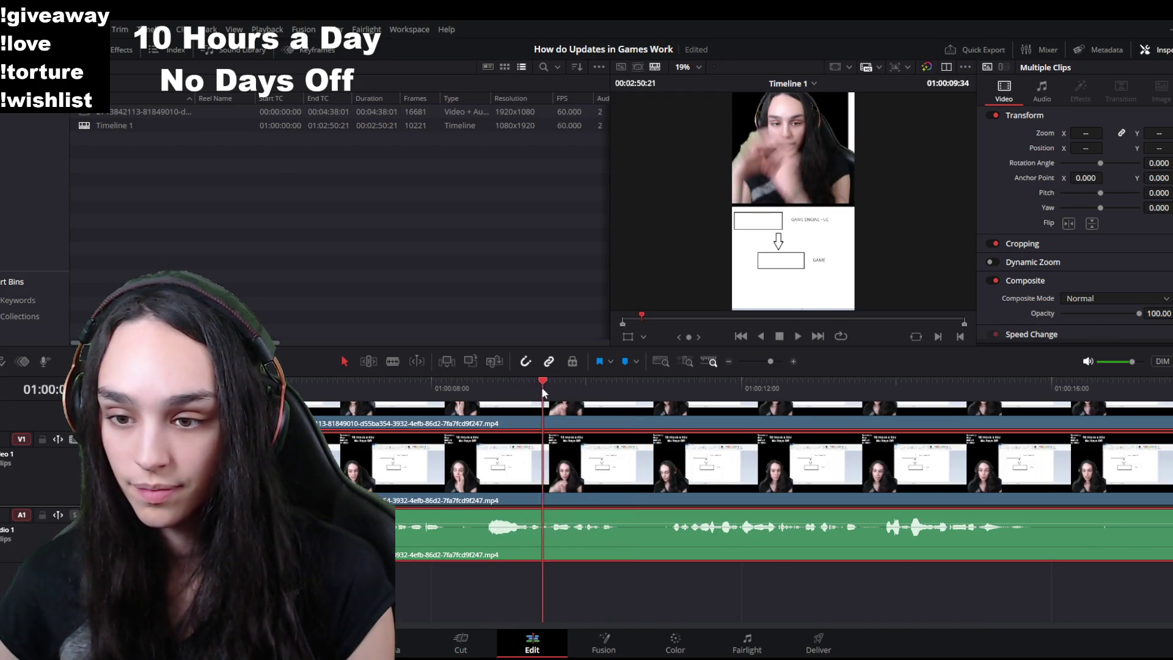
key("ctrl+b")
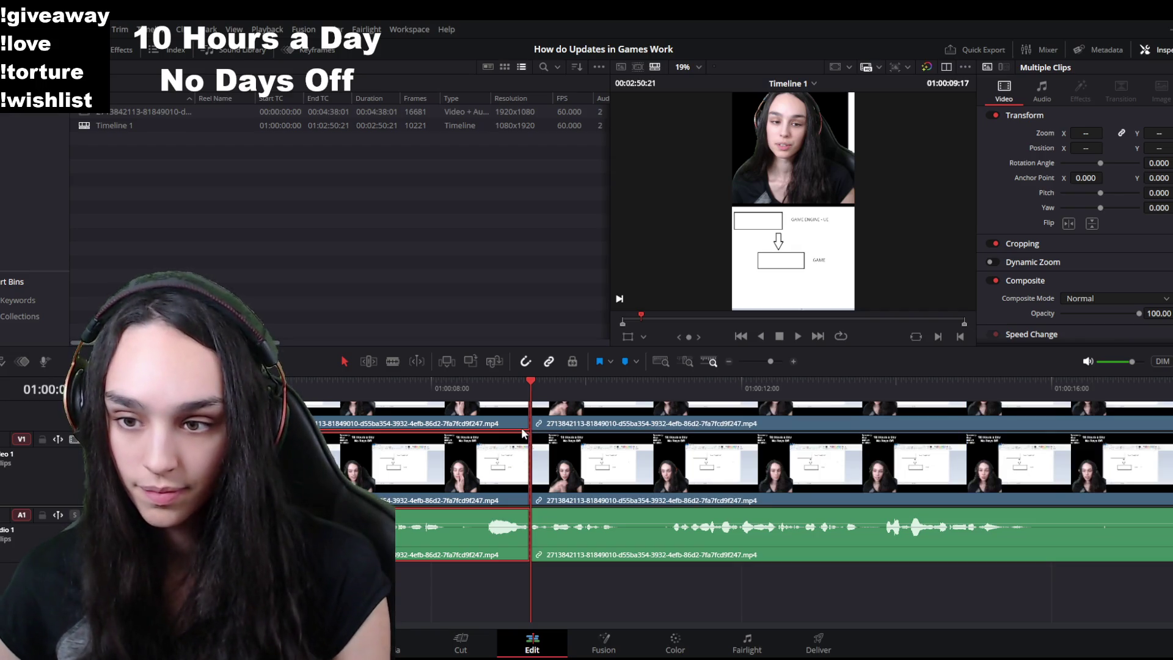
left_click_drag(523, 429, 446, 428)
left_click(484, 463)
key("Delete")
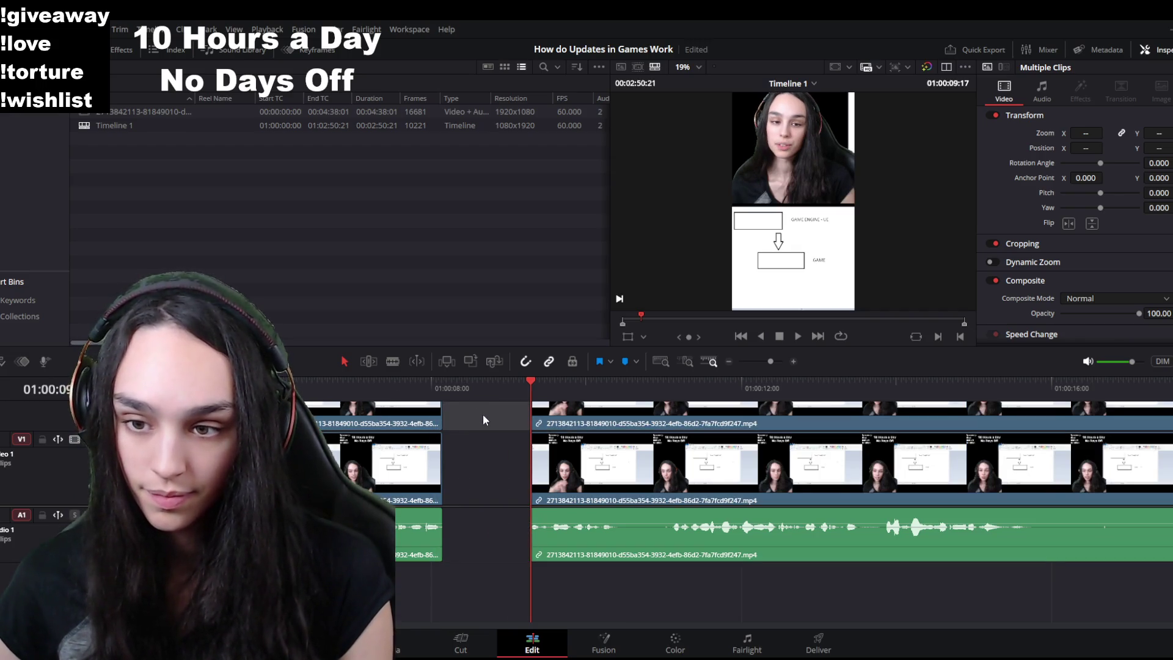
key("Up")
key("space")
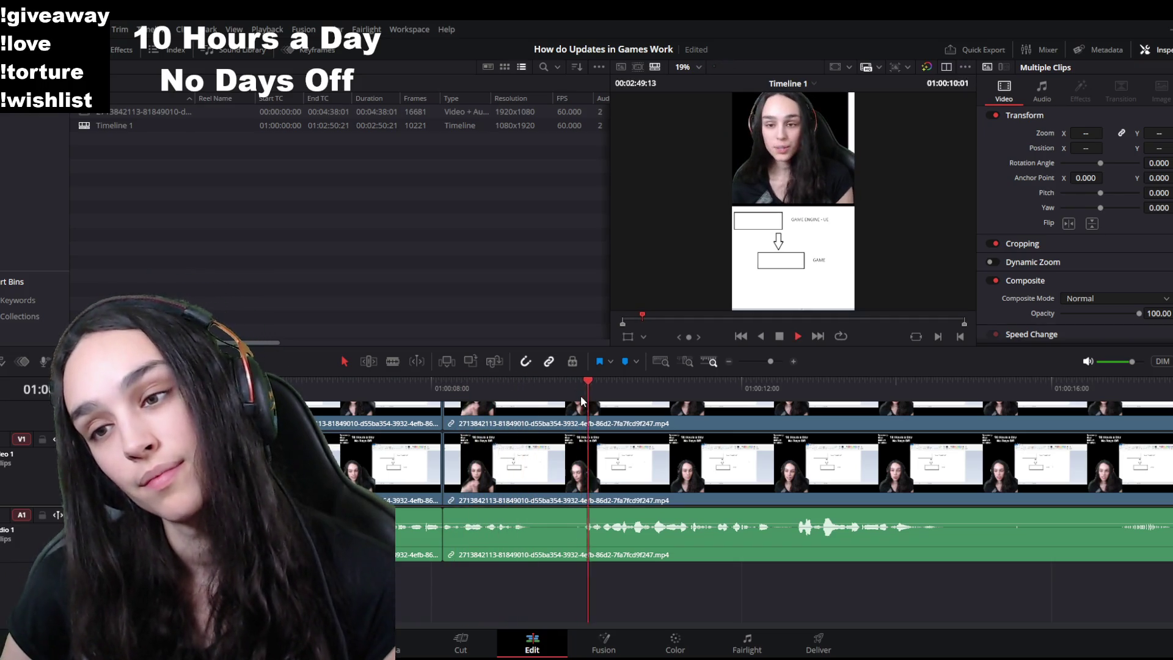
Step: Split at the next unwanted spot and ripple-delete the piece between the two splits
left_click(583, 391)
key("ctrl+b")
left_click(547, 515)
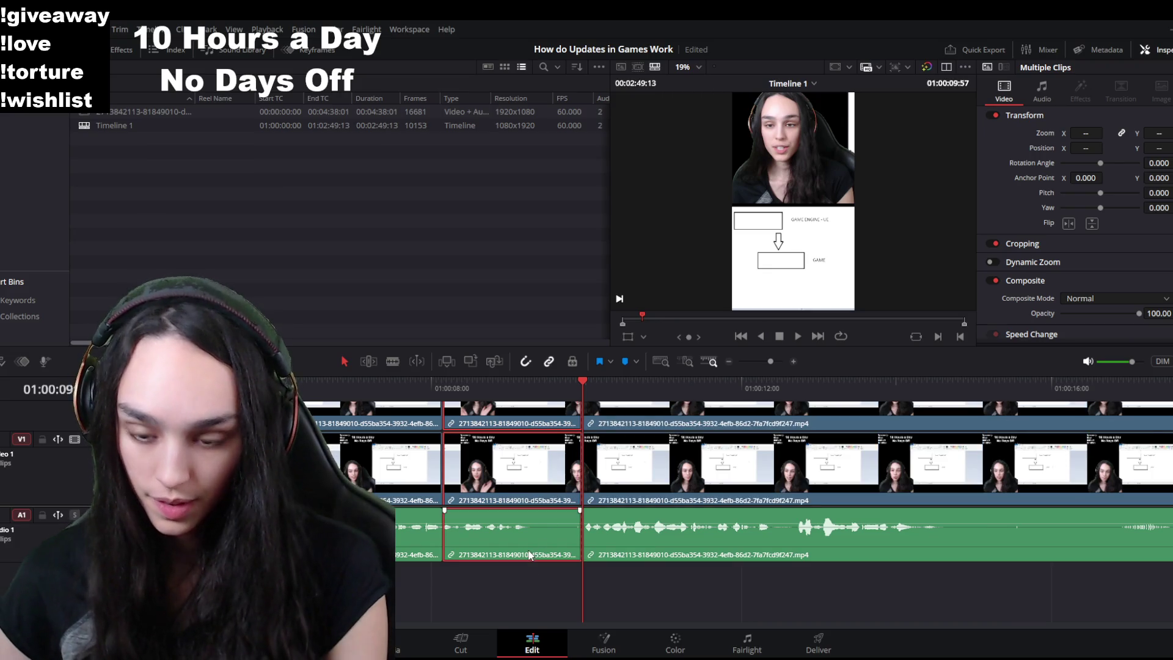
key("Delete")
key("space")
key("ctrl+minus")
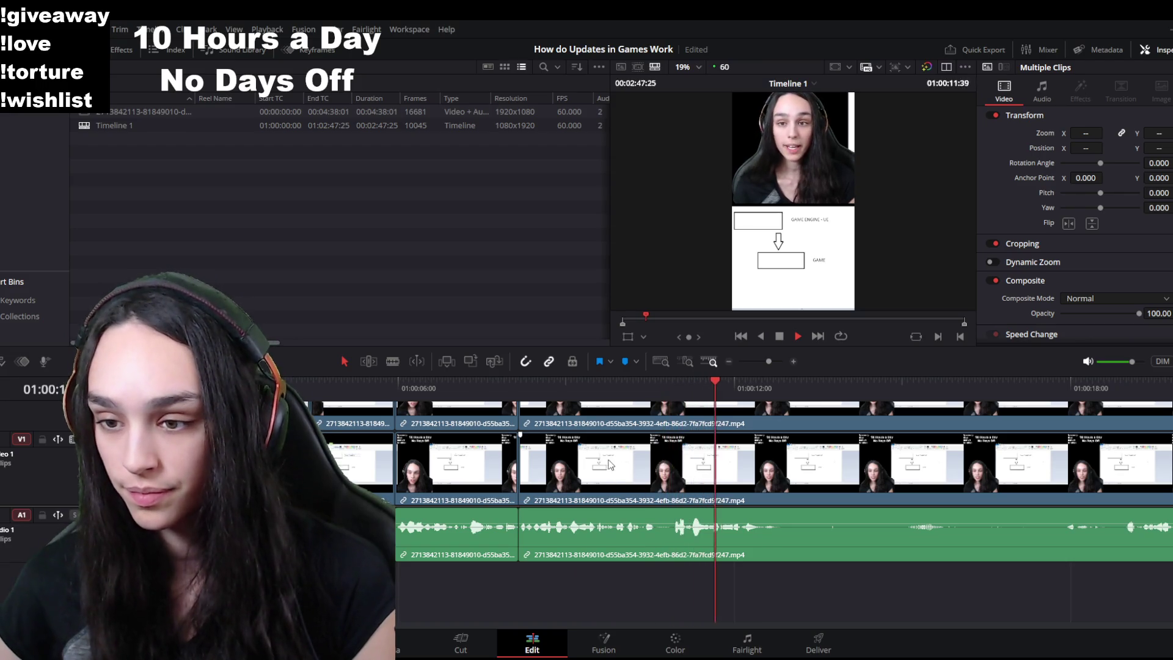
key("space")
Step: Scrub forward to the next cut point near 12 seconds, split the clips and select the following clip
left_click(519, 398)
key("space")
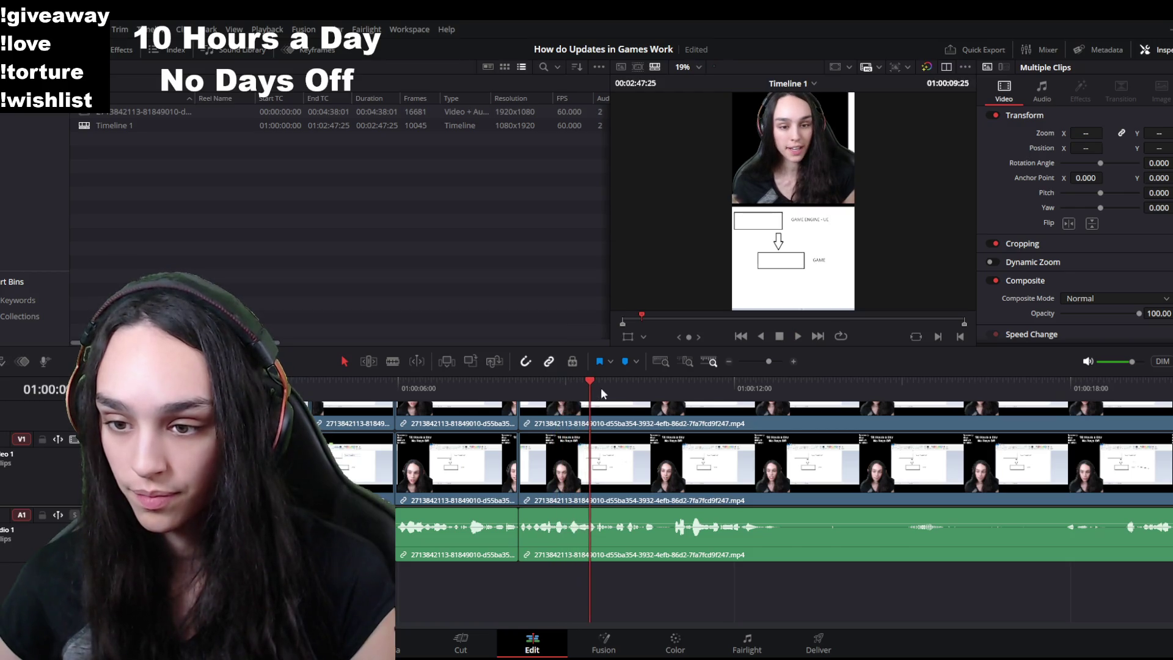
left_click_drag(589, 379, 679, 381)
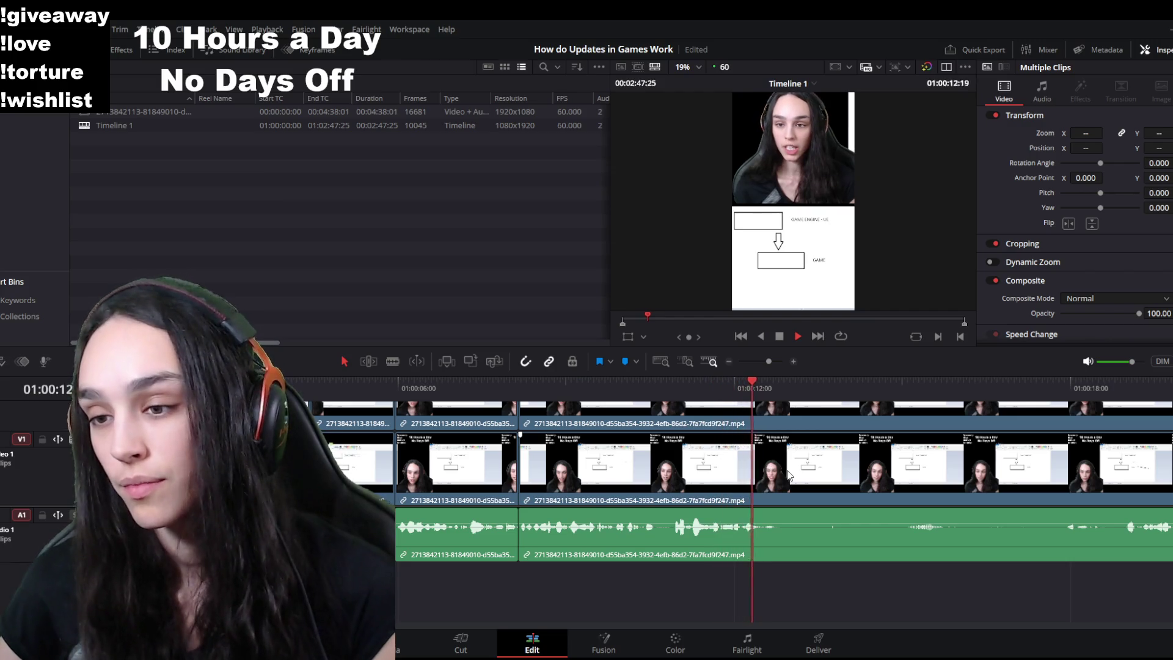
left_click(782, 390)
key("ctrl+b")
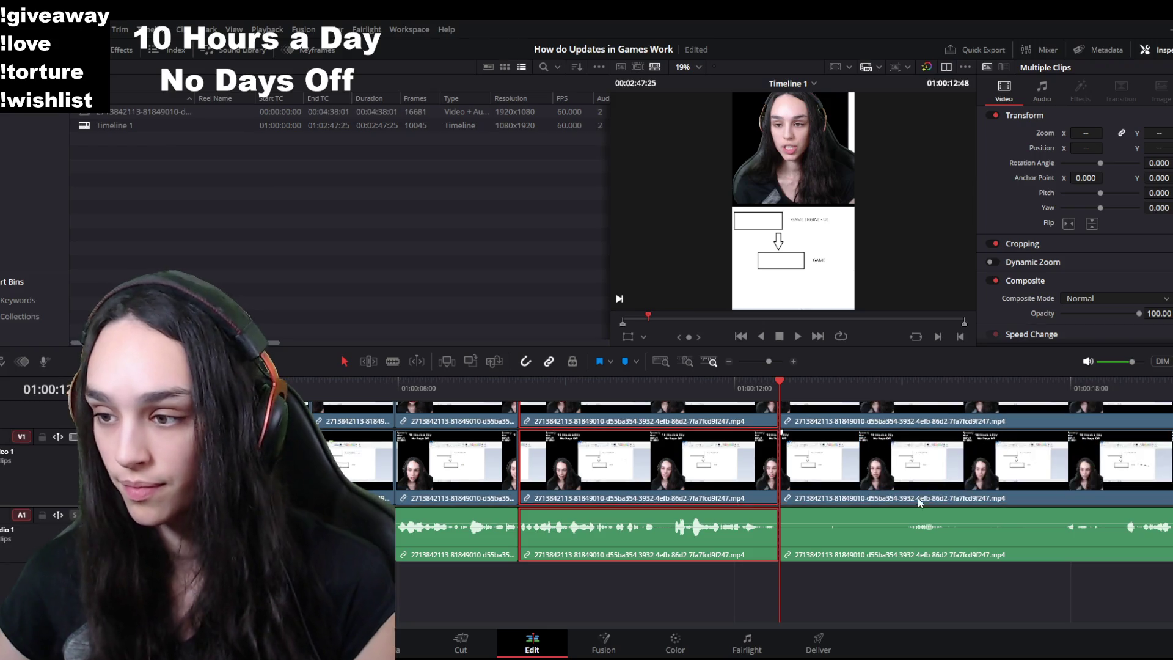
left_click(941, 535)
scroll(425, 415, "down", 3)
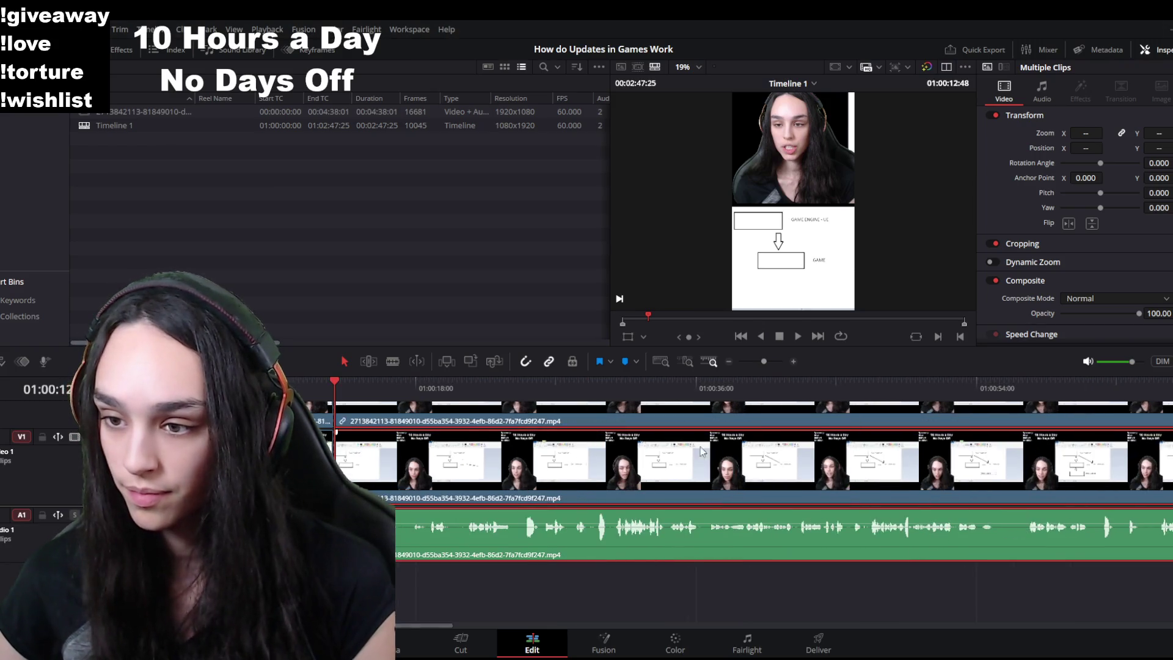
left_click(393, 394)
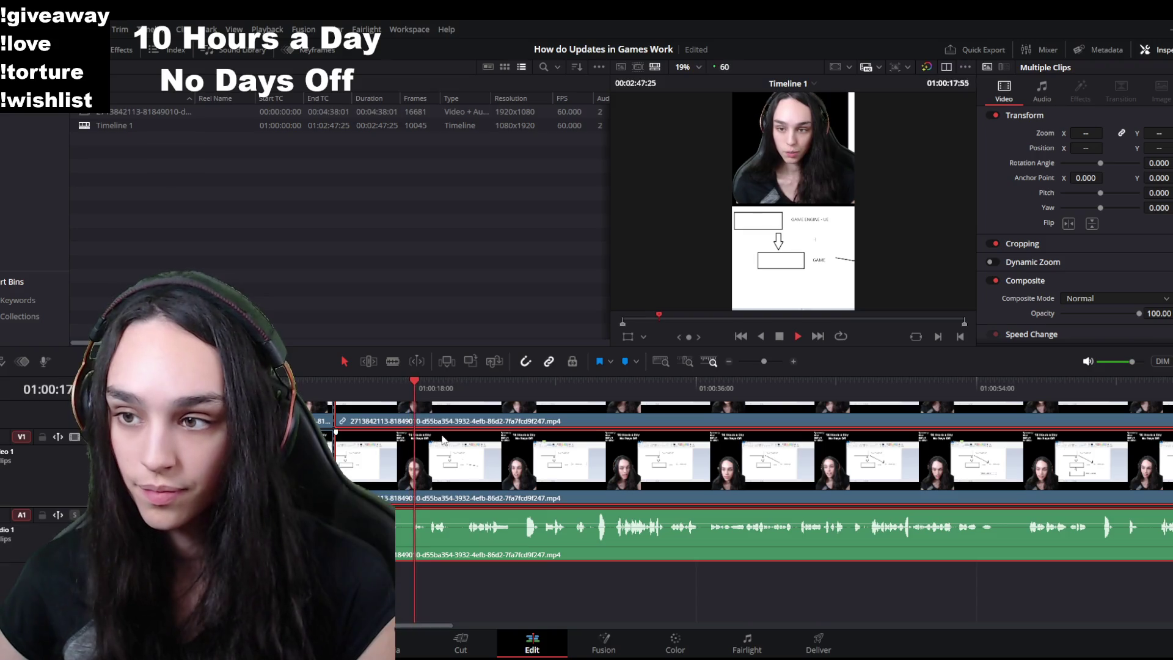
scroll(587, 523, "up", 1)
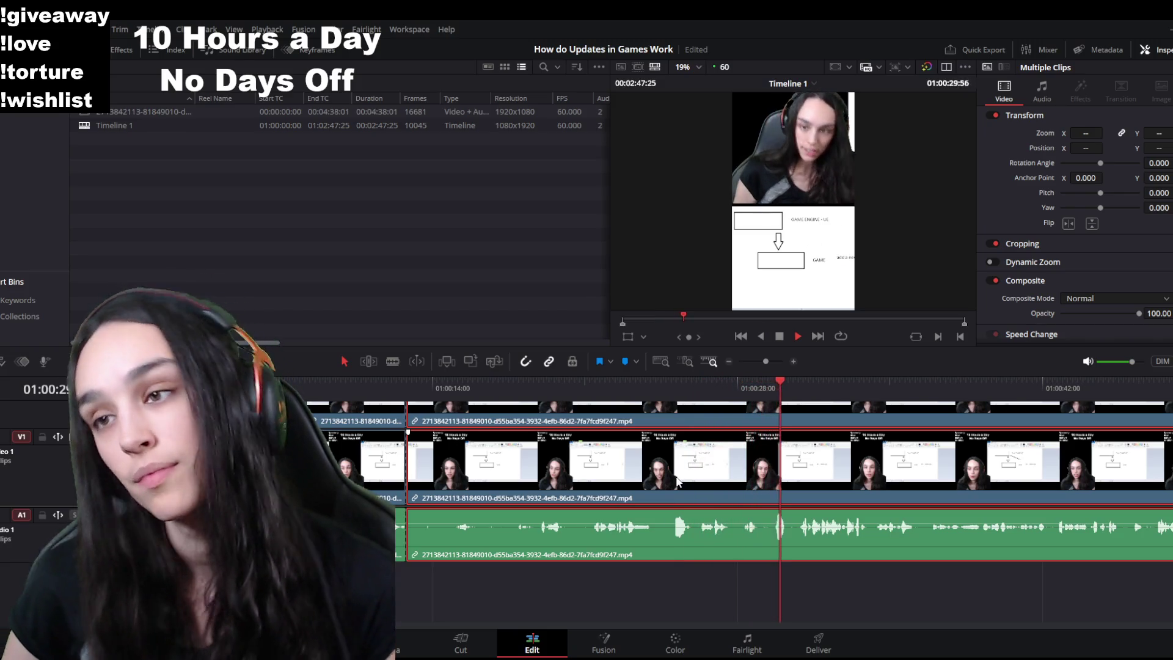
left_click(596, 390)
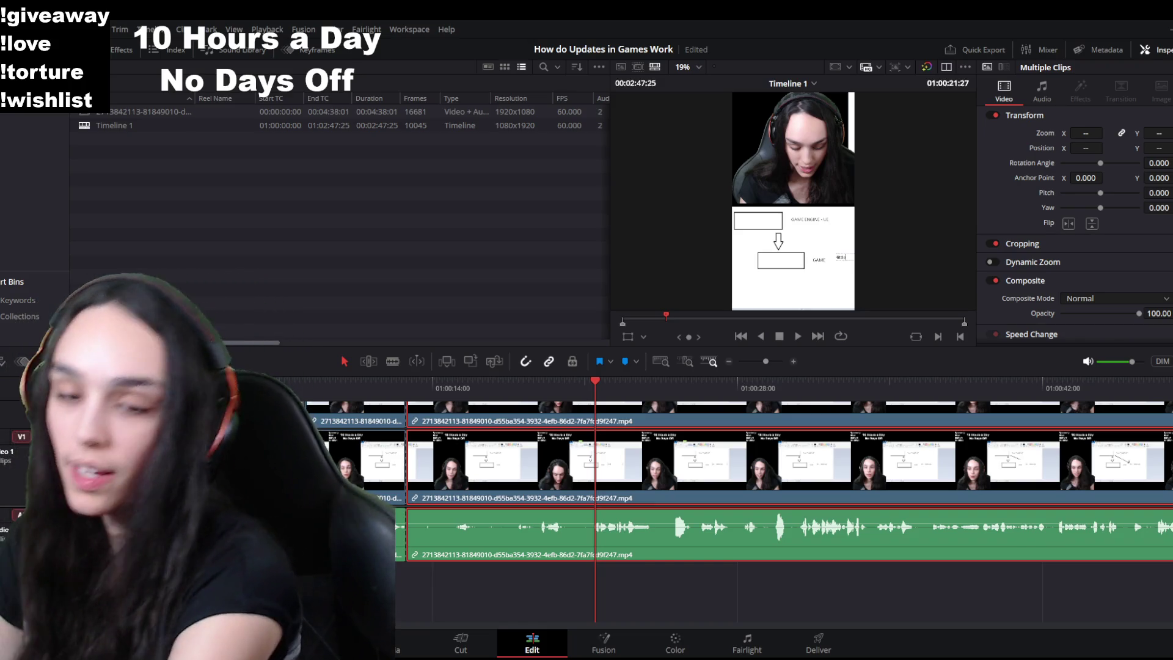
key("Home")
key("space")
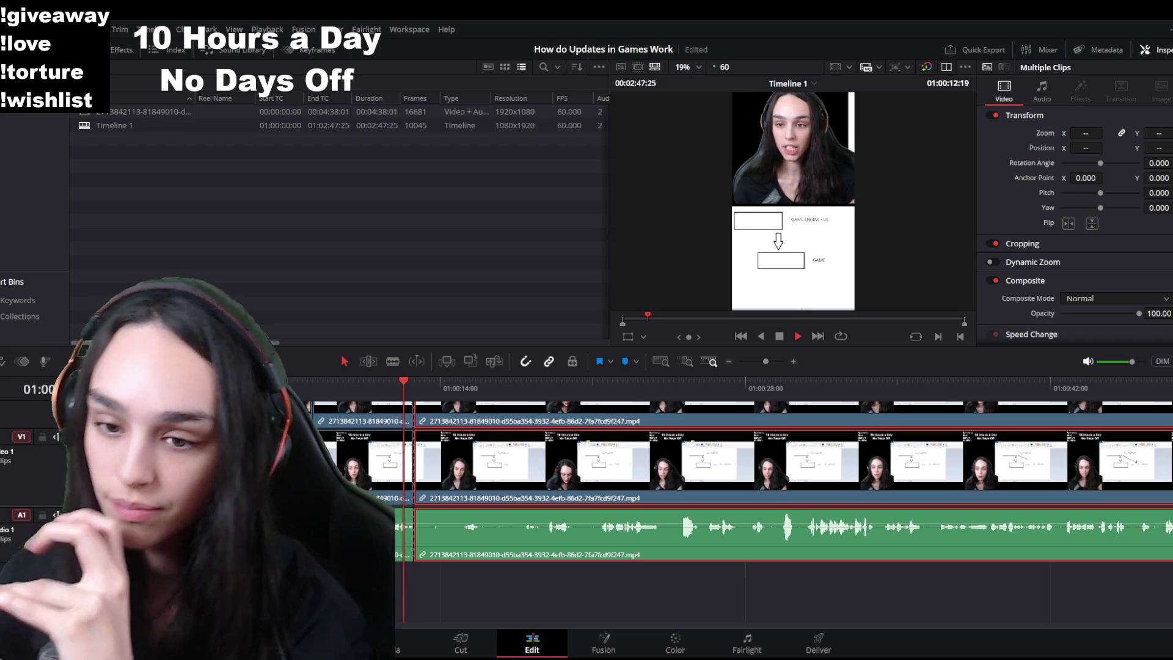
left_click(560, 394)
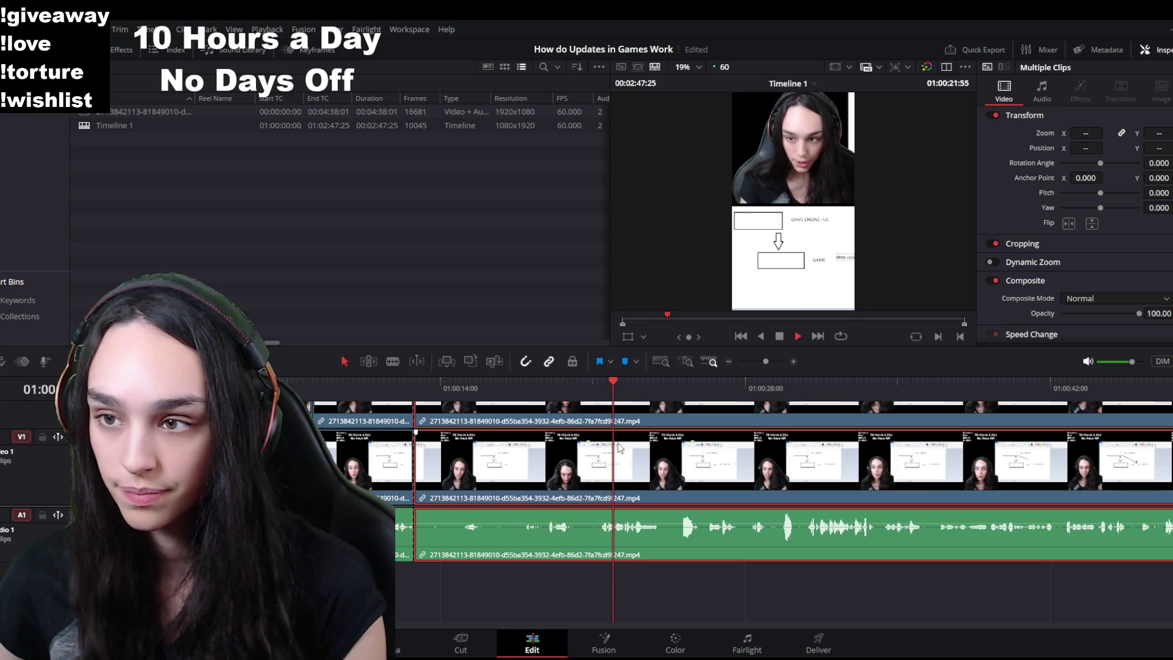
scroll(650, 417, "up", 3)
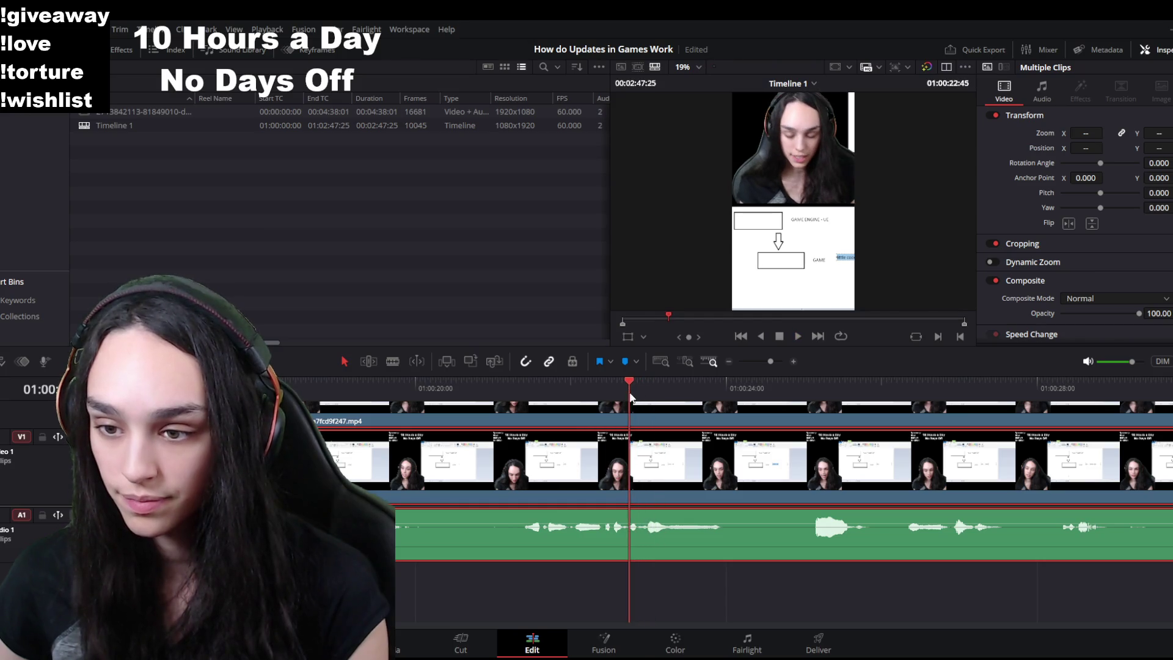
Step: Ripple-delete the selected unwanted stretch and play up to the next pause
left_click(548, 532)
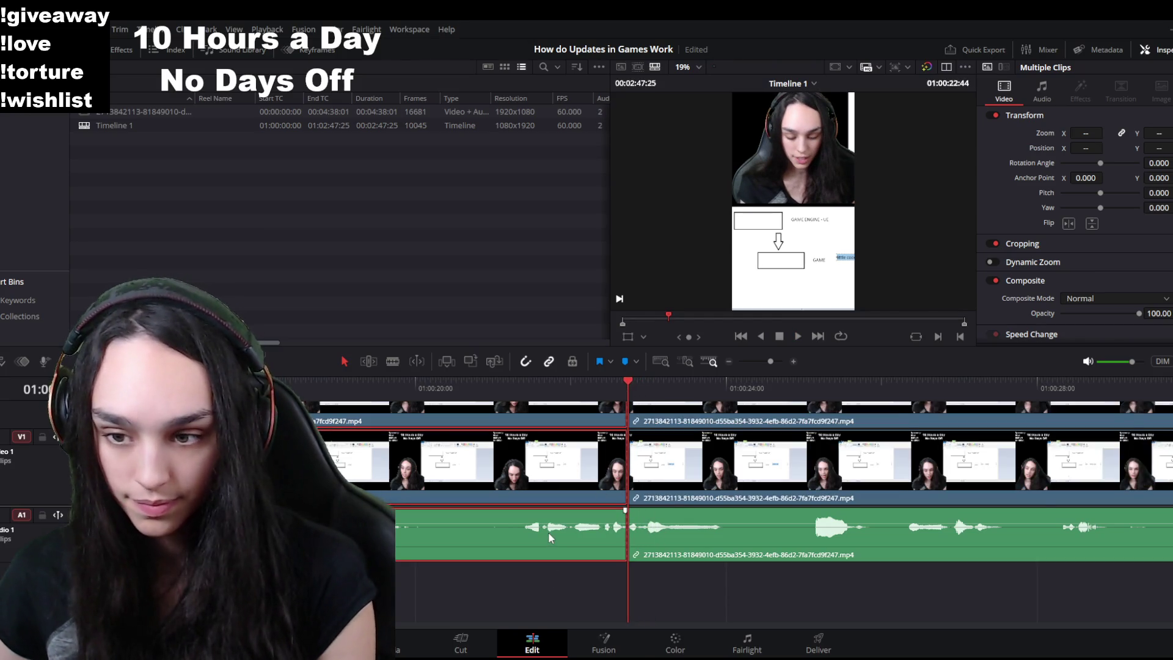
key("Delete")
key("space")
scroll(763, 515, "down", 1)
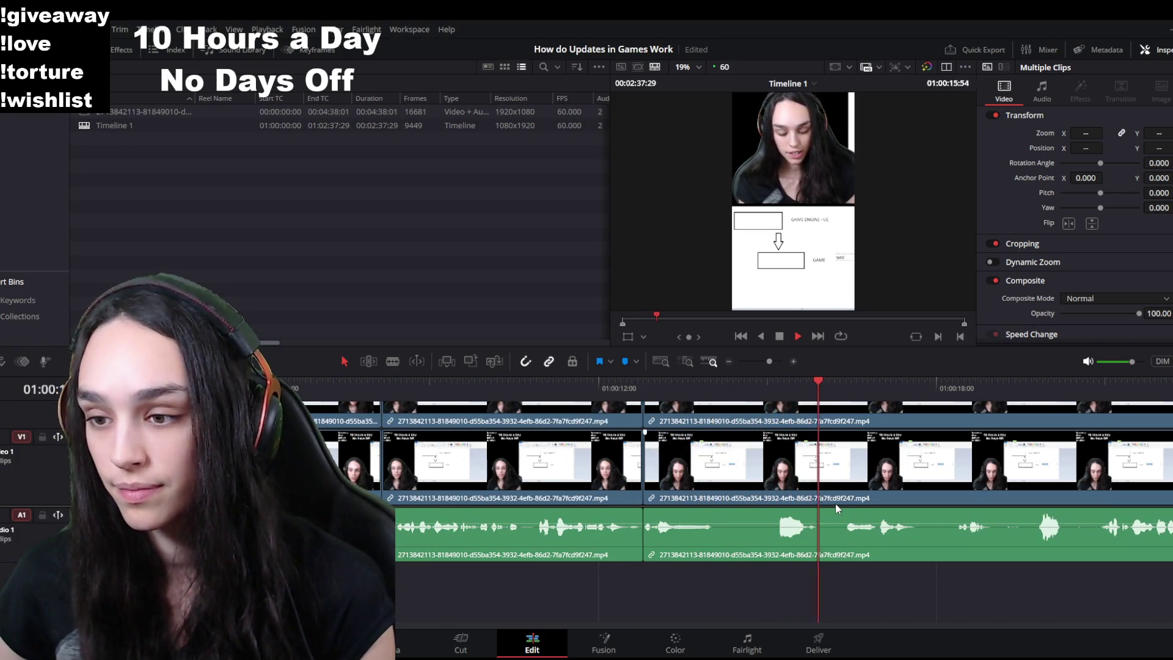
key("space")
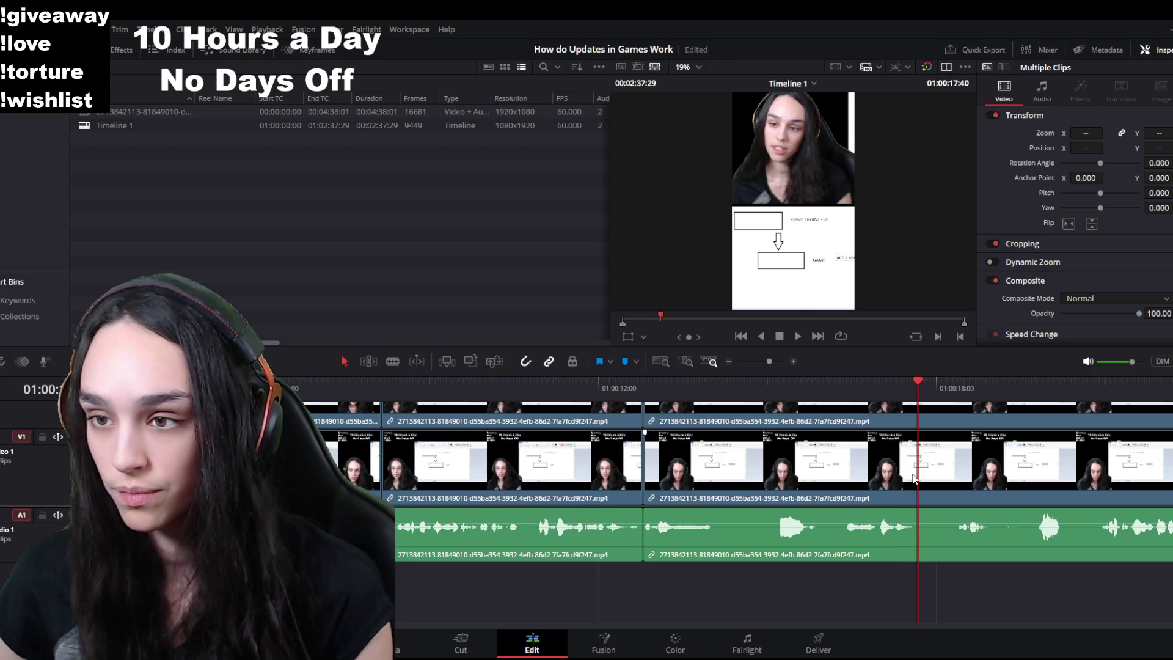
Step: Blade both ends of the short pause, lift the piece out and close the gap
left_click(839, 503)
key("ctrl+b")
left_click_drag(857, 401, 840, 397)
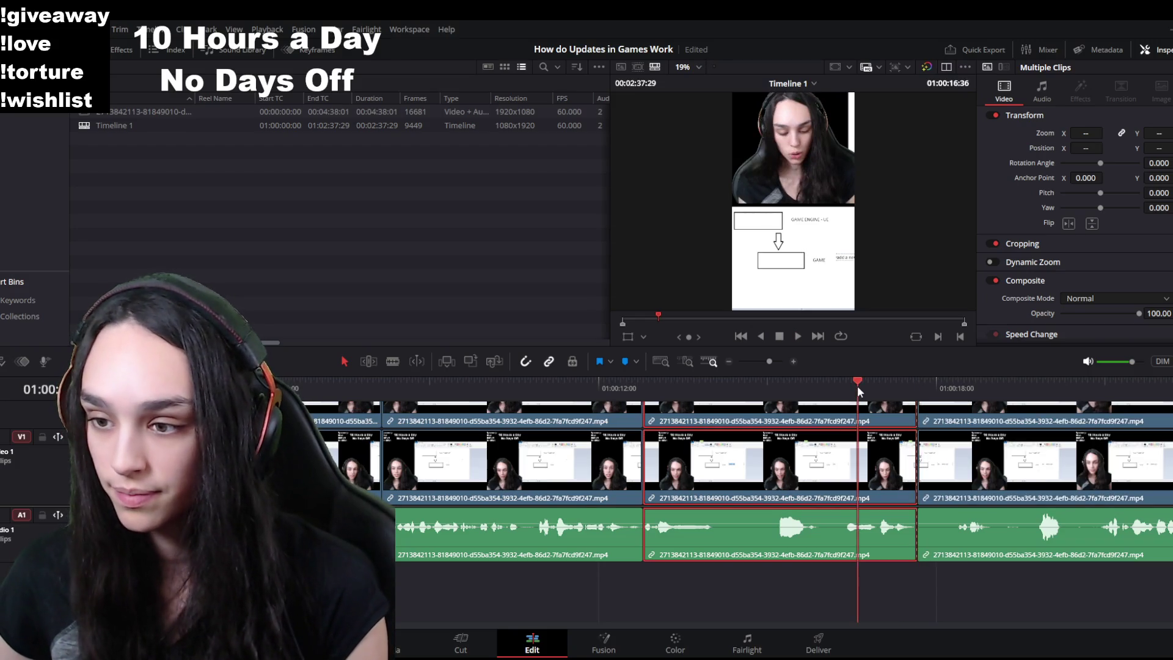
key("ctrl+b")
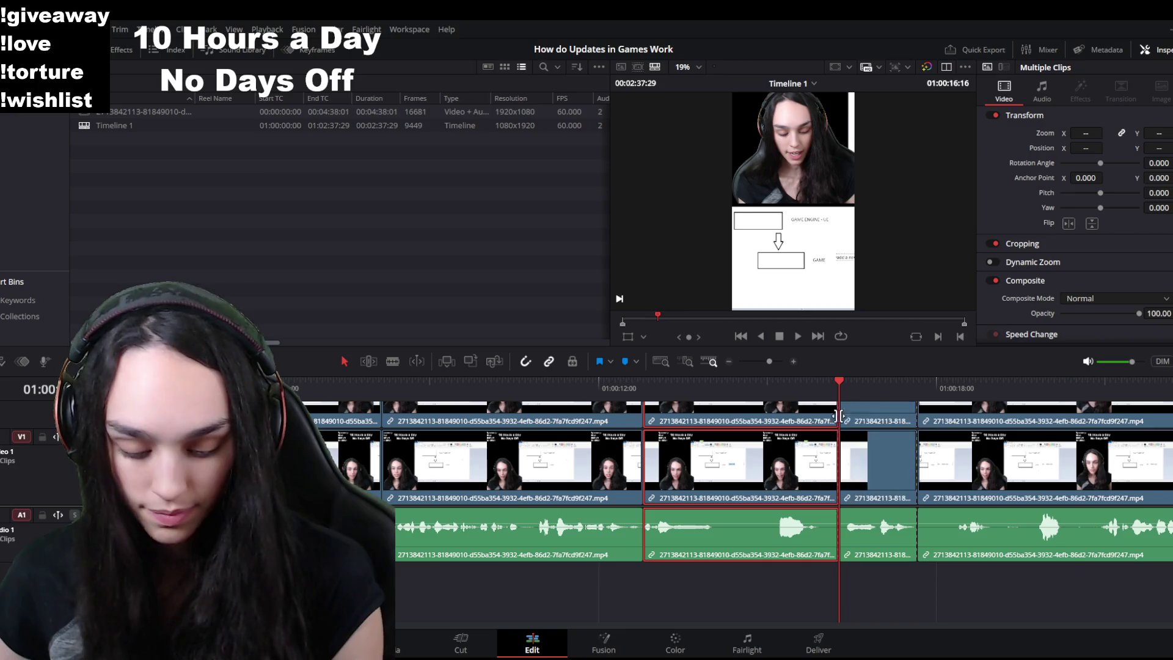
mouse_move(839, 423)
left_mouse_down()
mouse_move(815, 424)
mouse_move(822, 440)
left_mouse_up()
left_click(775, 389)
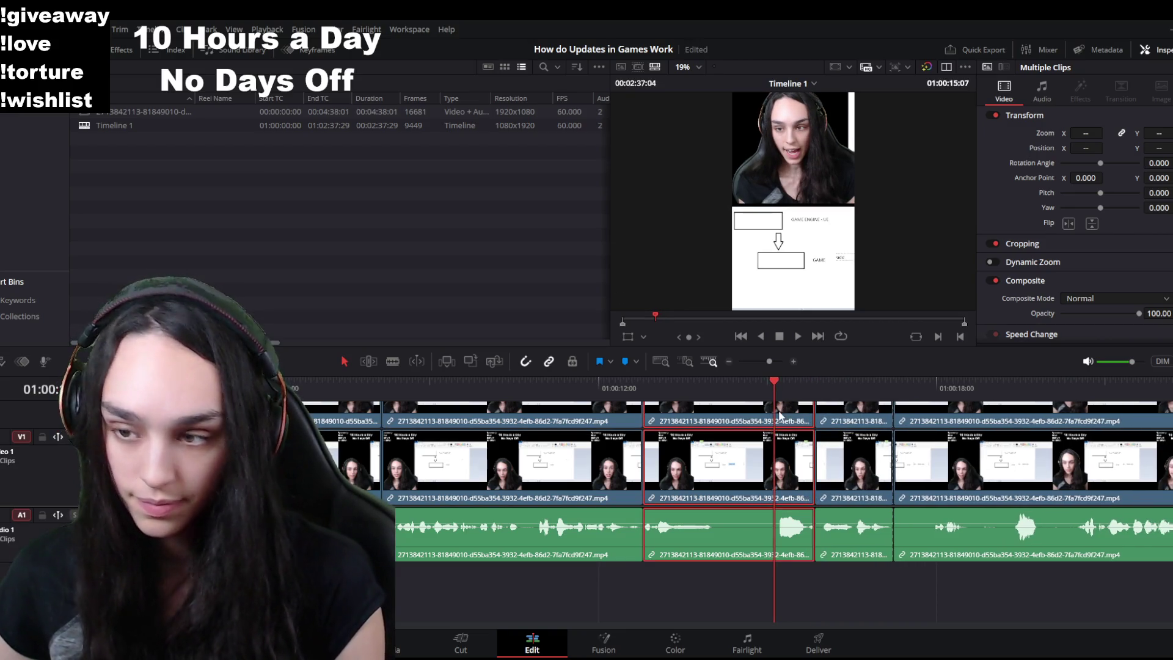
Step: Trim the clip's end back to cut the pause and delete the leftover gap, then review
left_click_drag(774, 458, 718, 459)
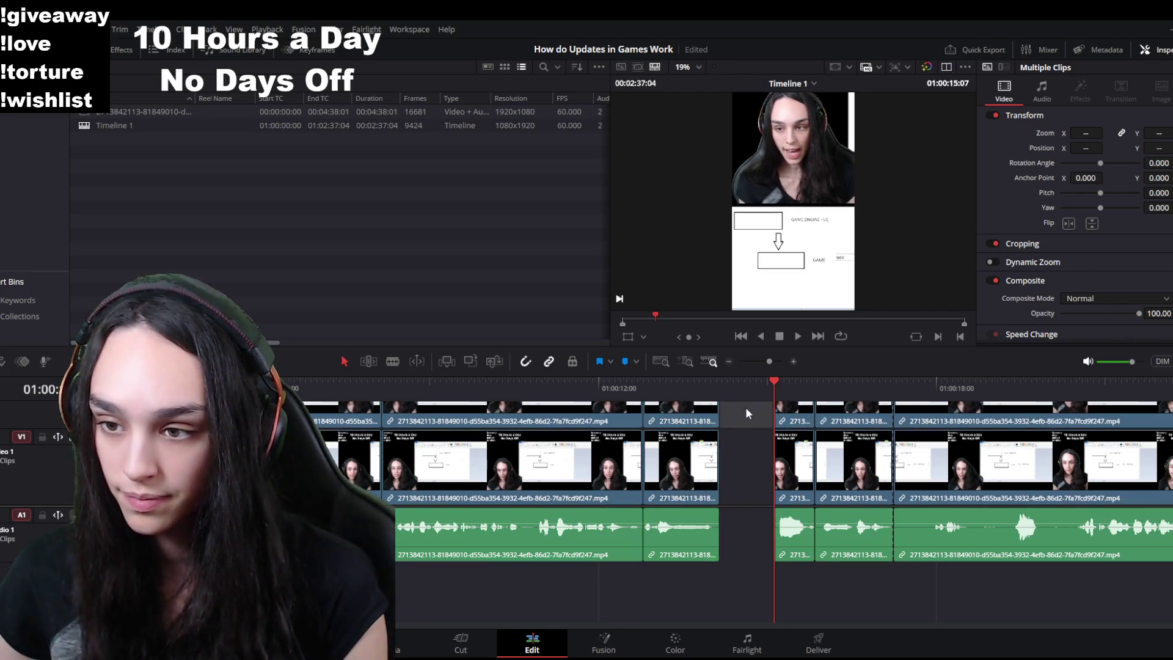
left_click(759, 418)
key("Delete")
key("space")
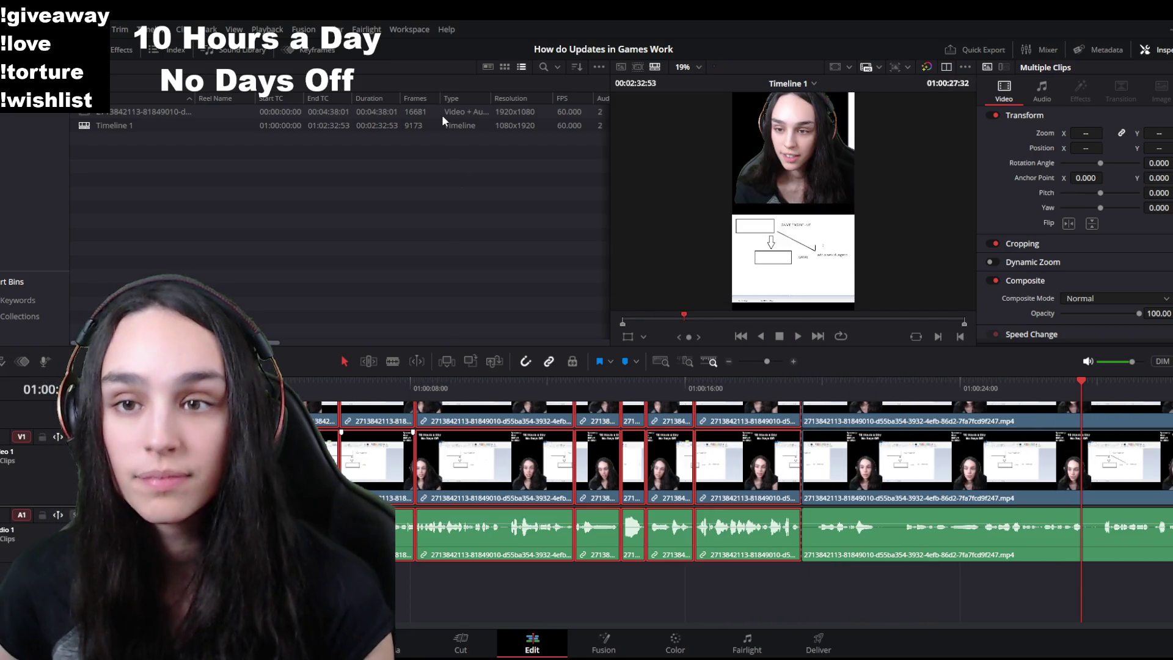
Step: Step back around 01:00:18 to find the frame and select a range of timeline clips
left_click(765, 382)
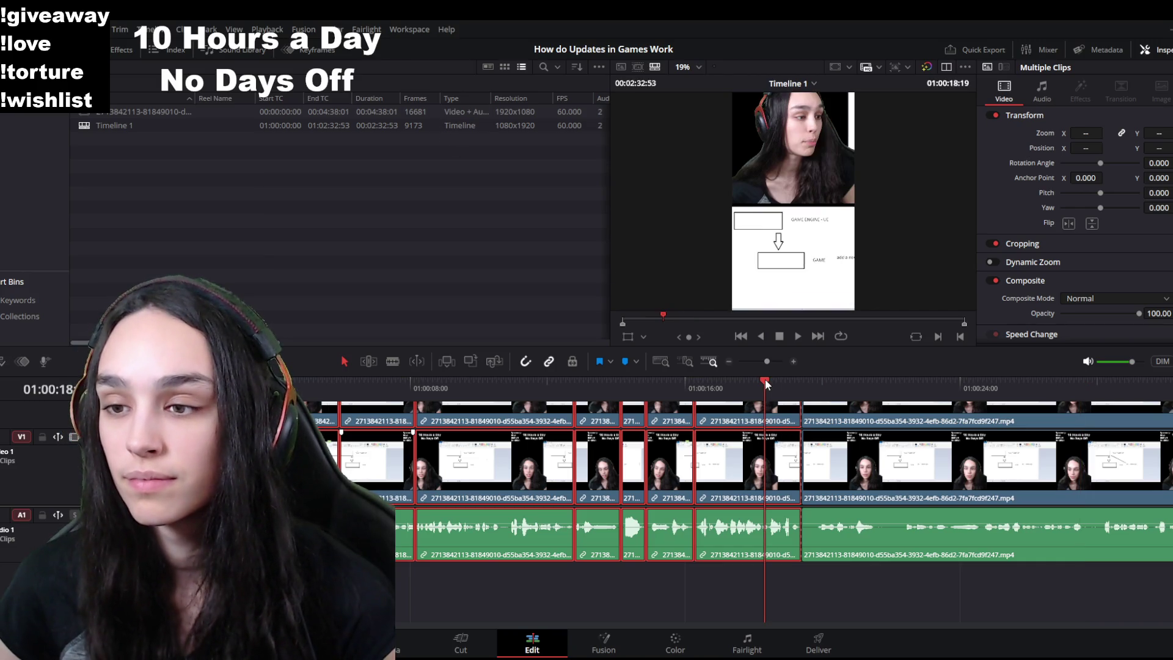
left_click(676, 394)
left_click_drag(626, 396, 632, 396)
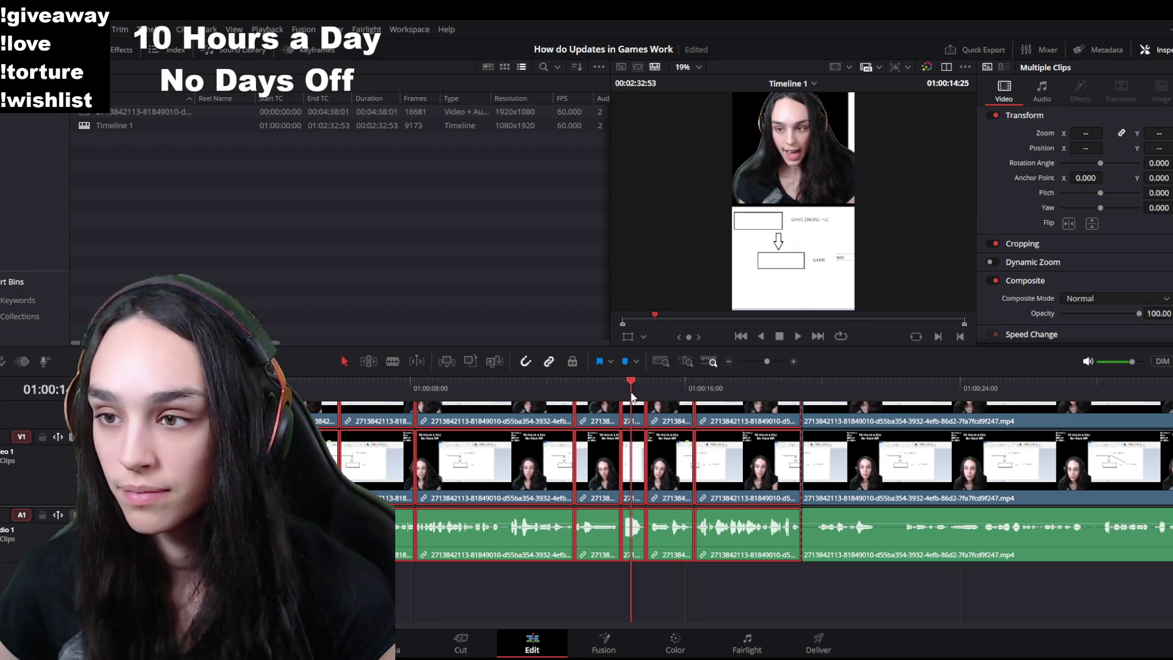
left_click_drag(751, 590, 381, 477)
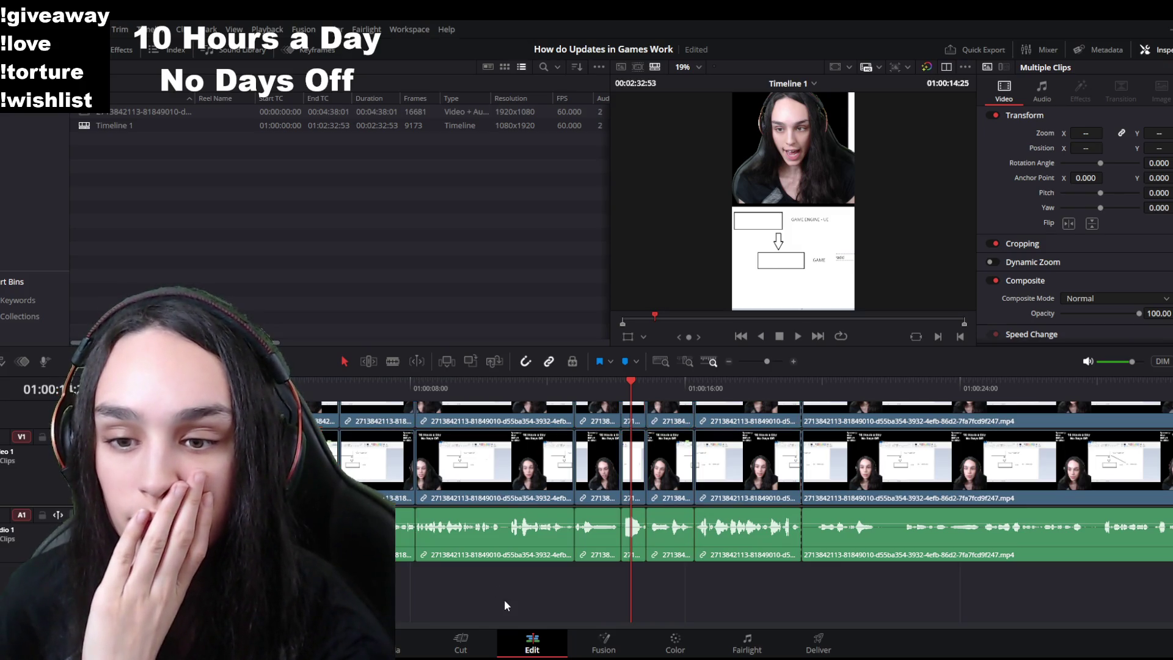
left_click(764, 583)
left_click(871, 462)
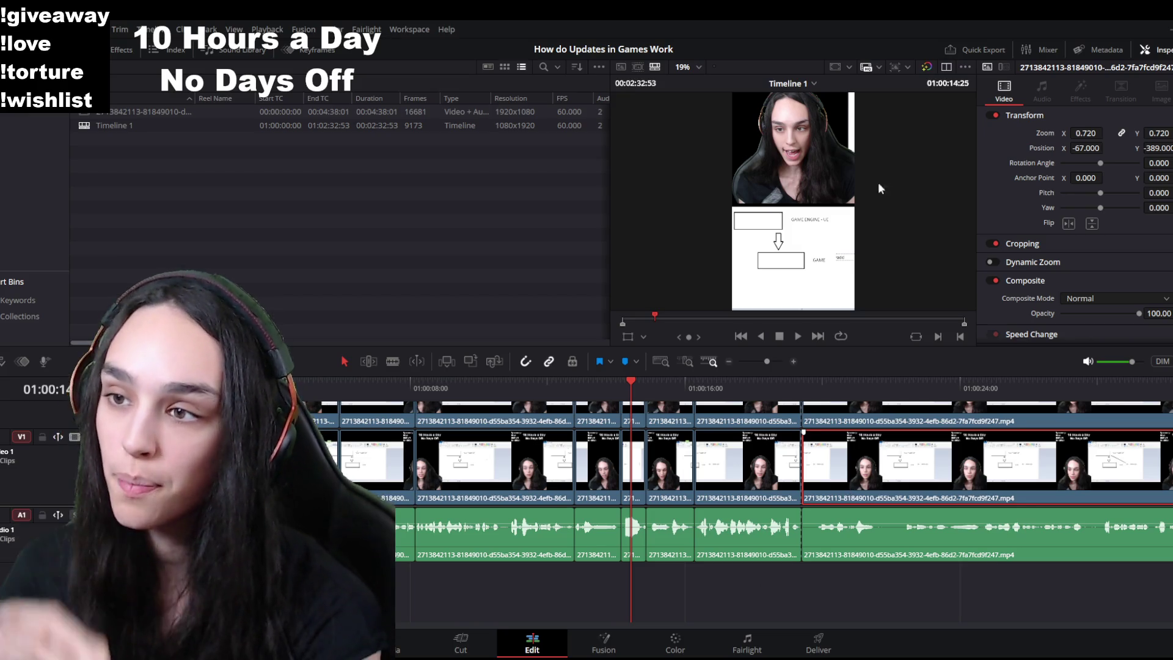
left_click(748, 496)
left_click(670, 493, "ctrl")
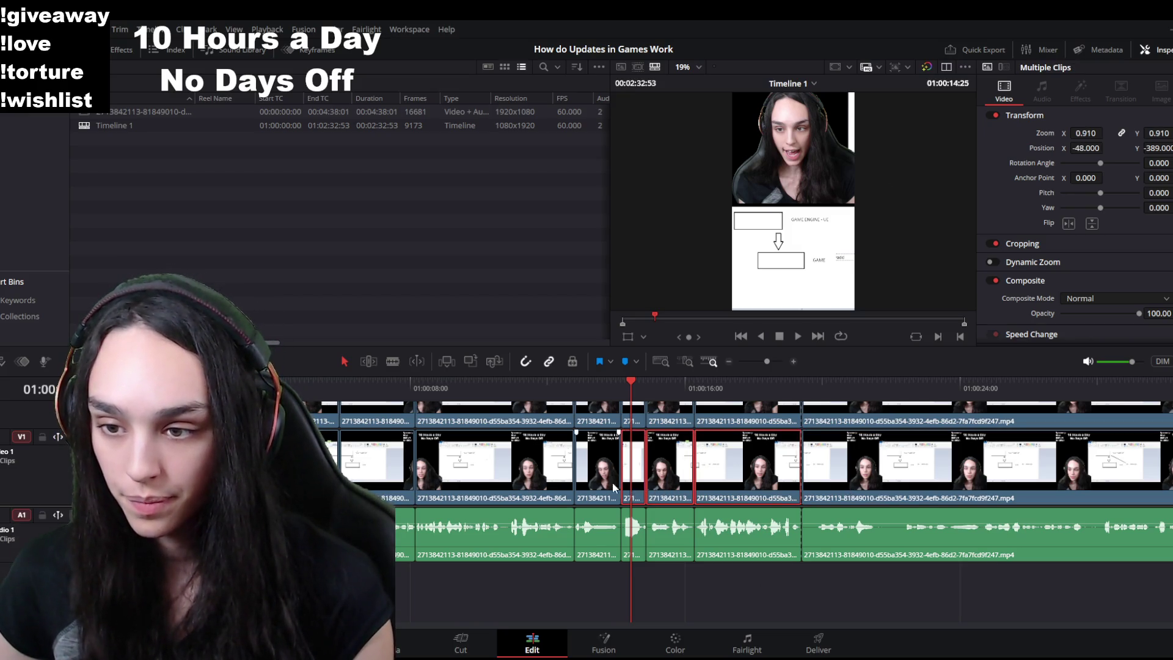
left_click(373, 486, "ctrl")
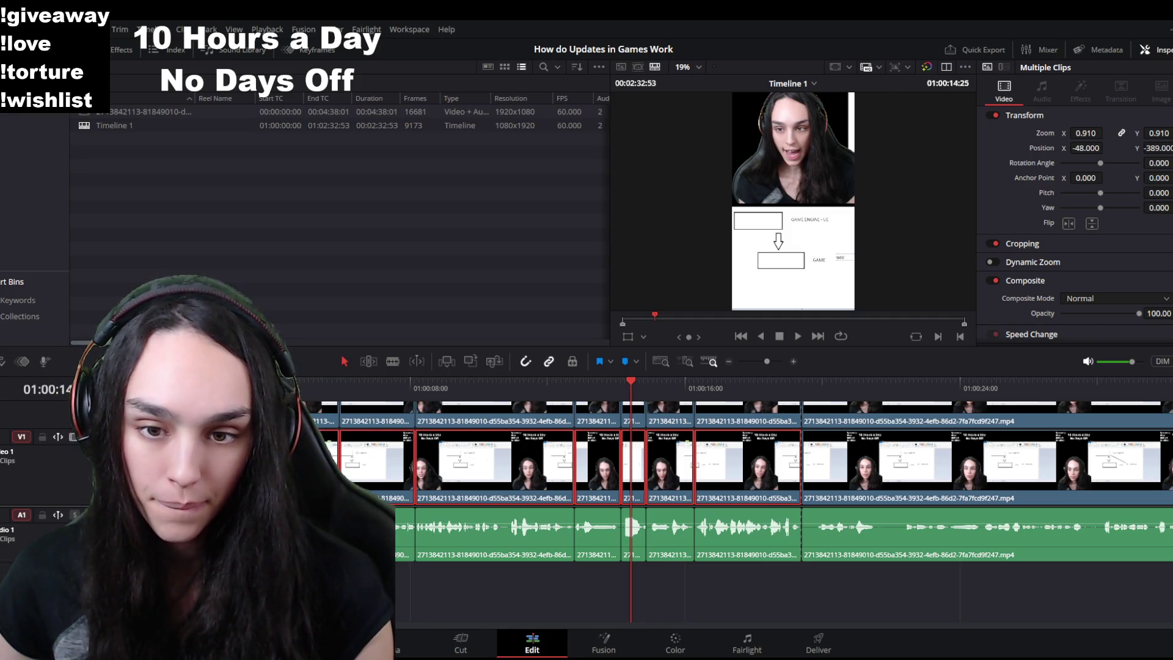
left_click(676, 479, "ctrl")
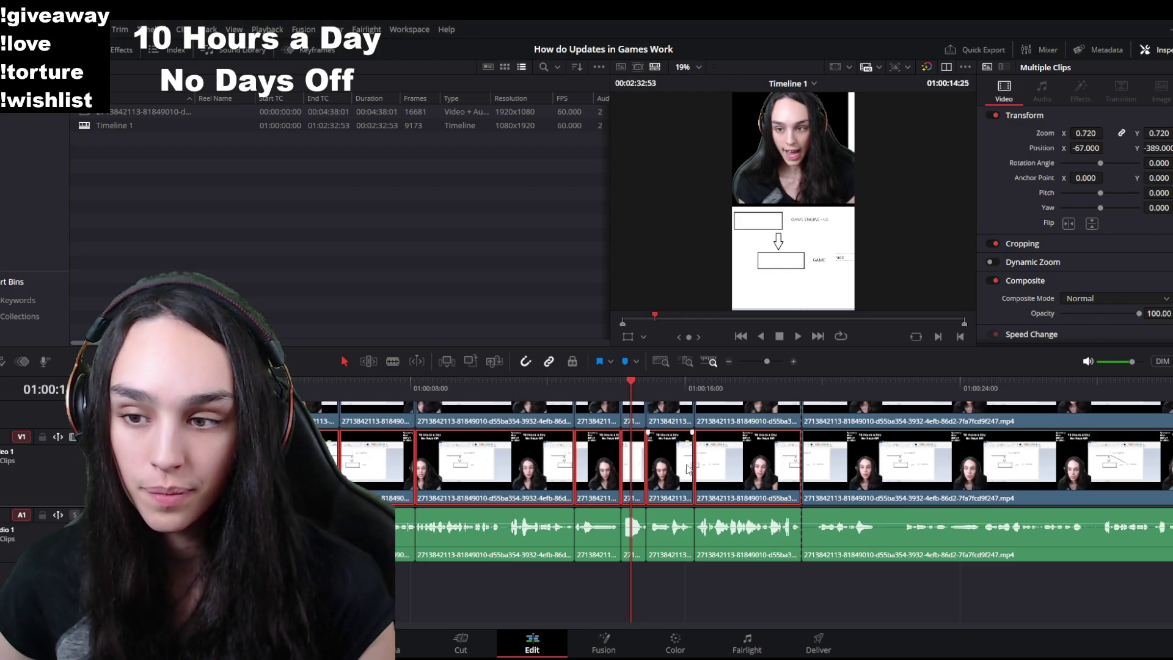
left_click(734, 380)
left_click(811, 600)
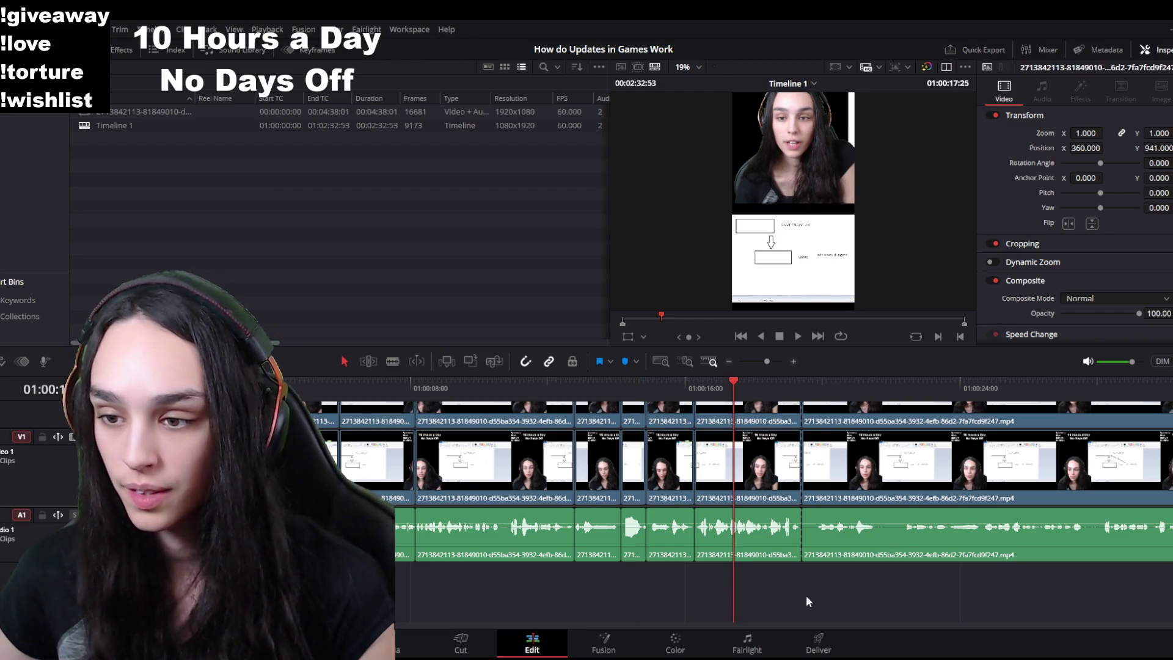
left_click(868, 519, "ctrl")
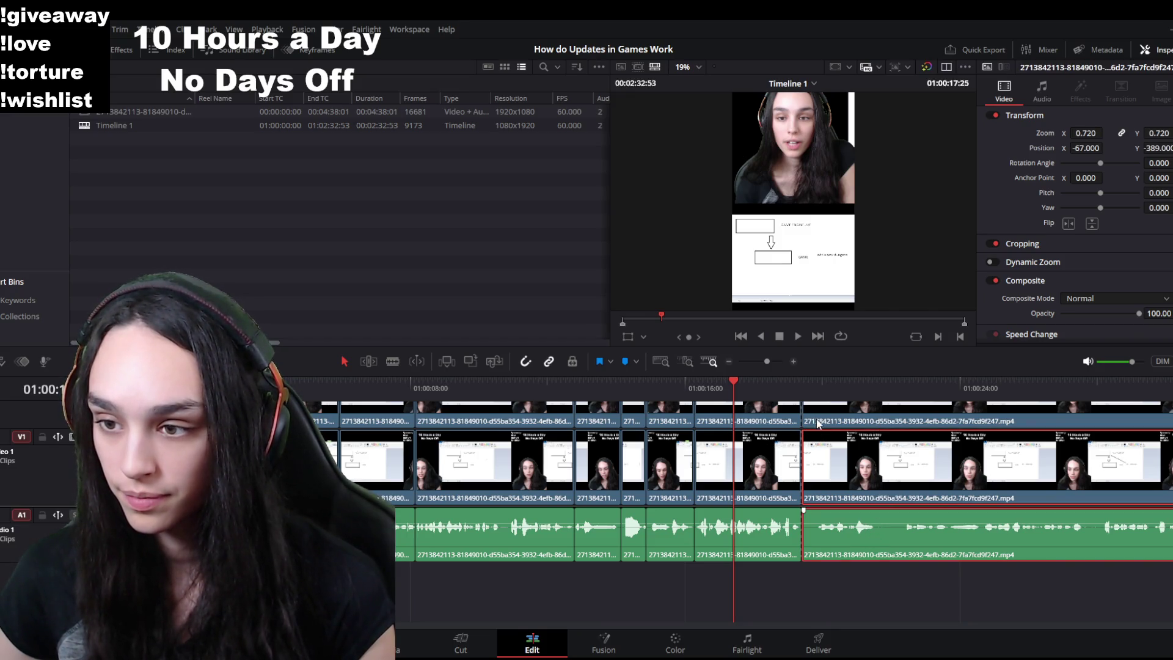
Step: With the upper video clip selected, play and scrub to locate the next cut point
left_click(859, 415, "ctrl")
key("space")
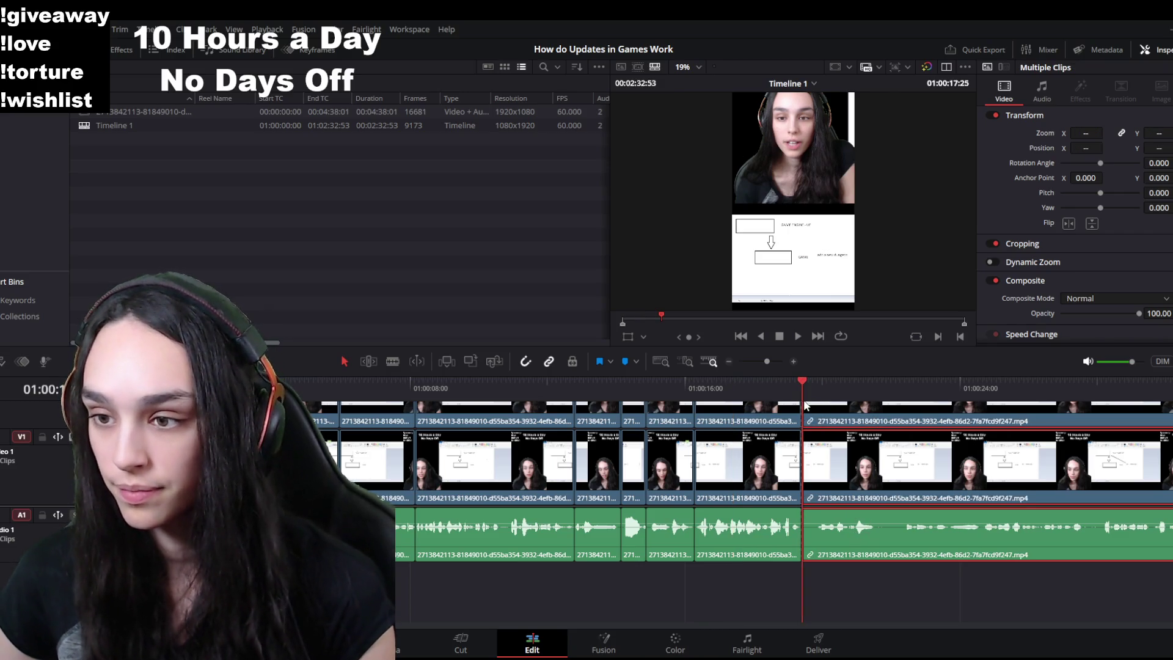
scroll(926, 546, "up", 2)
scroll(846, 572, "down", 2)
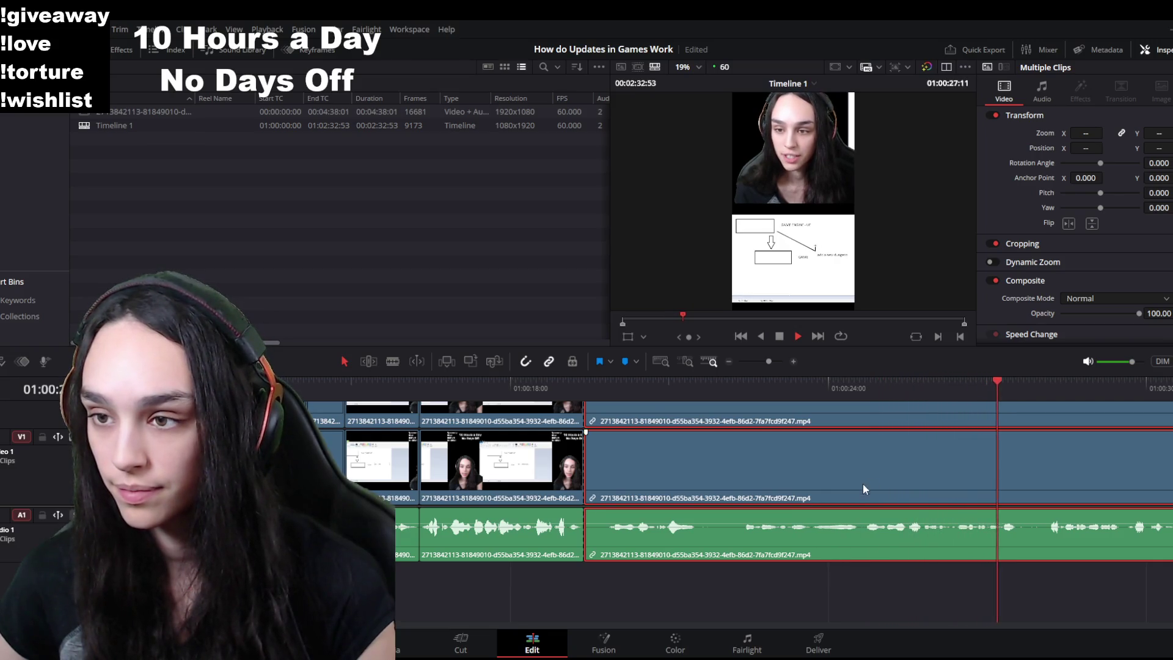
key("space")
left_click(943, 384)
left_click_drag(944, 385, 922, 386)
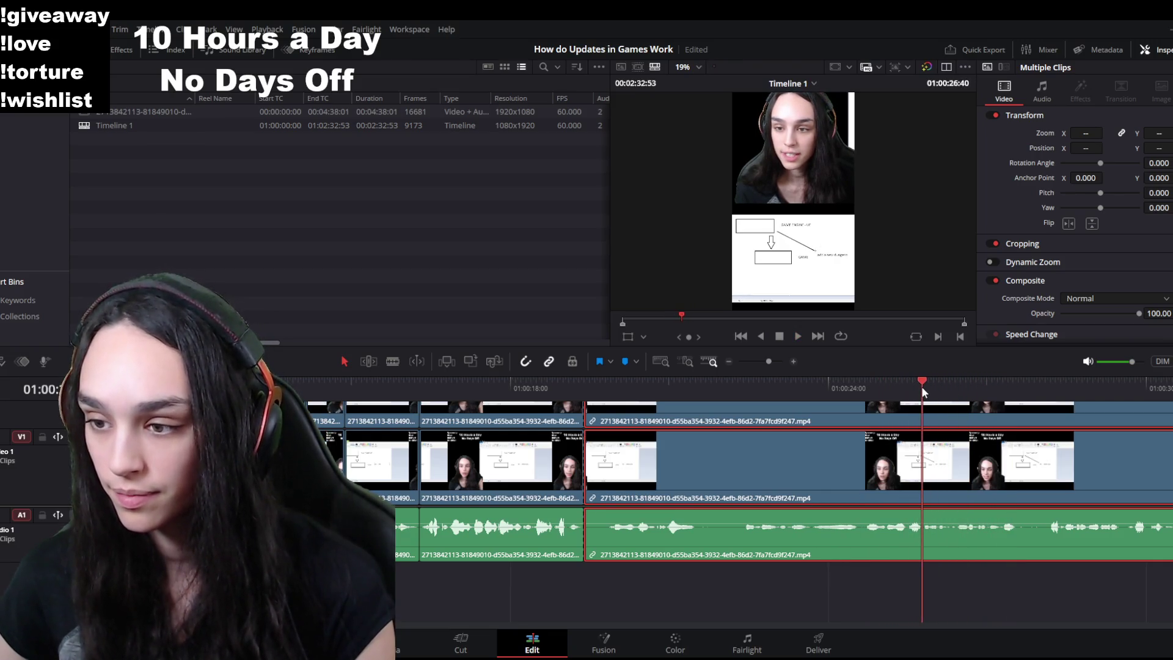
key("space")
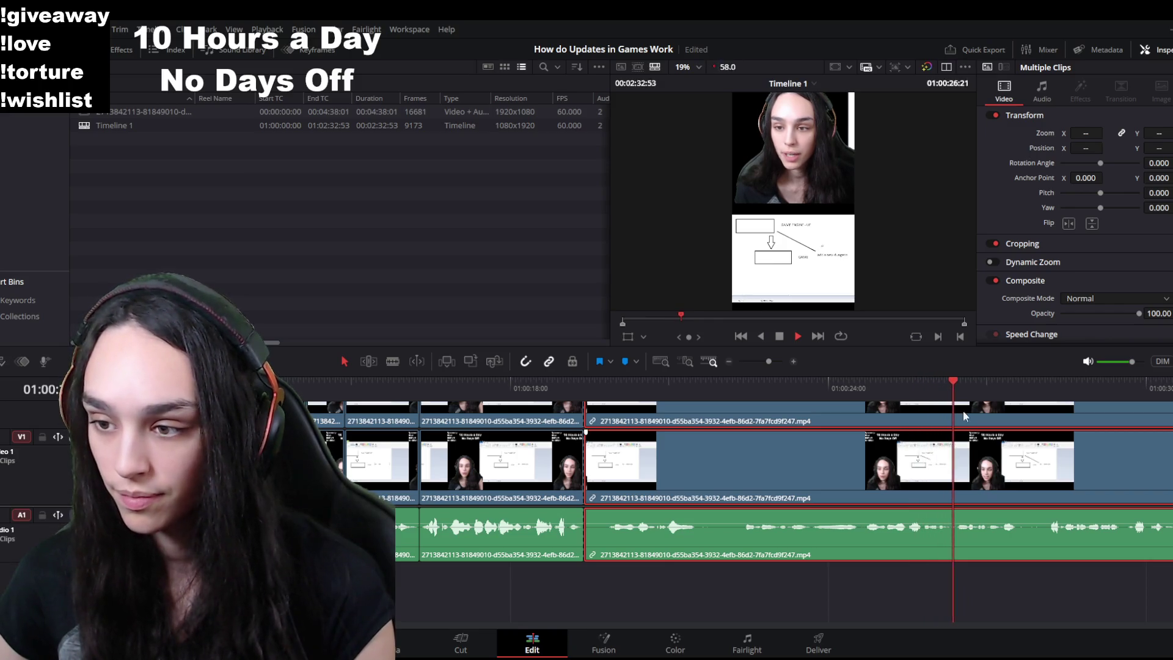
Step: Split at the current frame and ripple-delete the unwanted piece, then check it
key("ctrl+b")
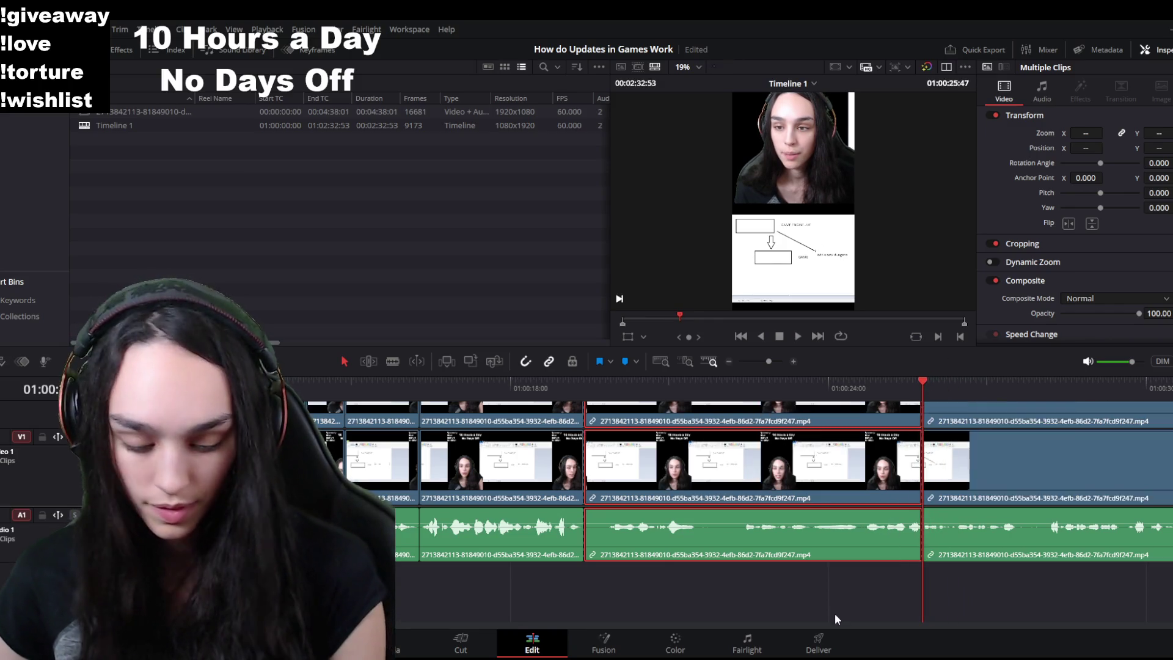
left_click(792, 519)
key("Delete")
key("space")
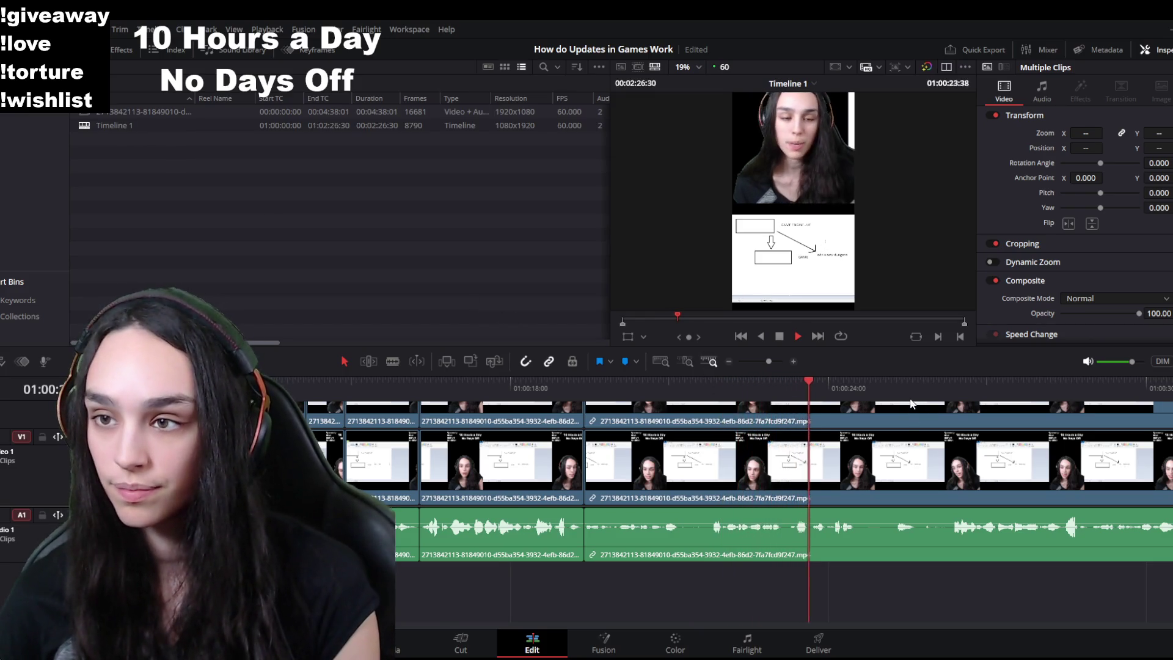
Step: Split again, delete the unwanted stretch up to its end and close the resulting gap
key("ctrl+b")
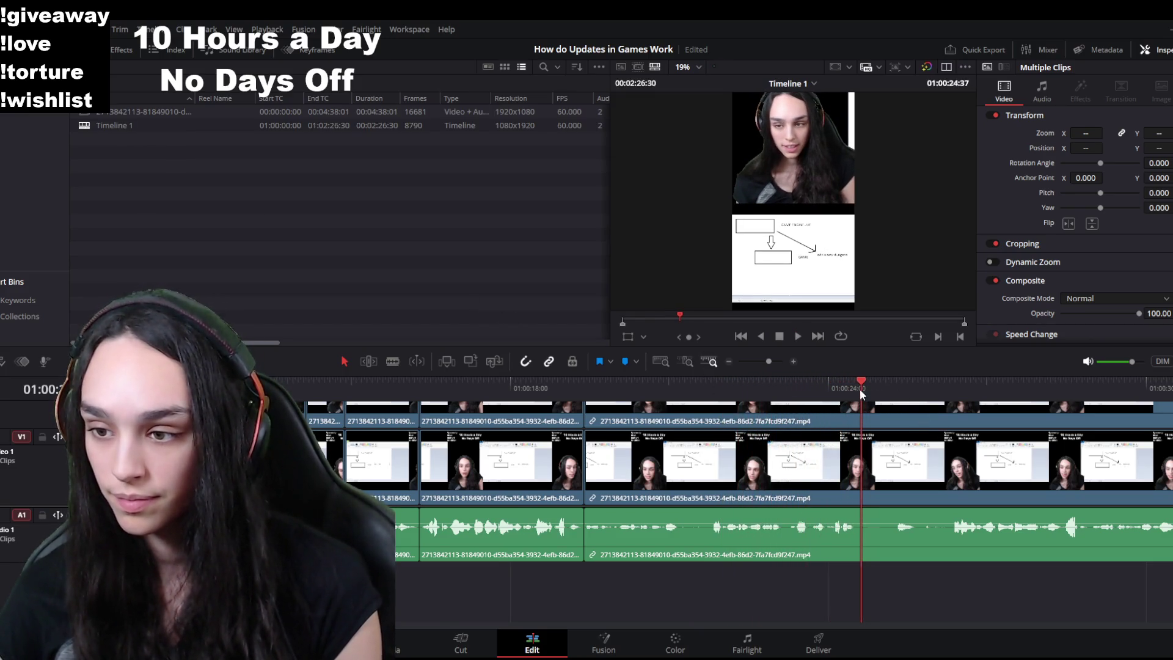
key("space")
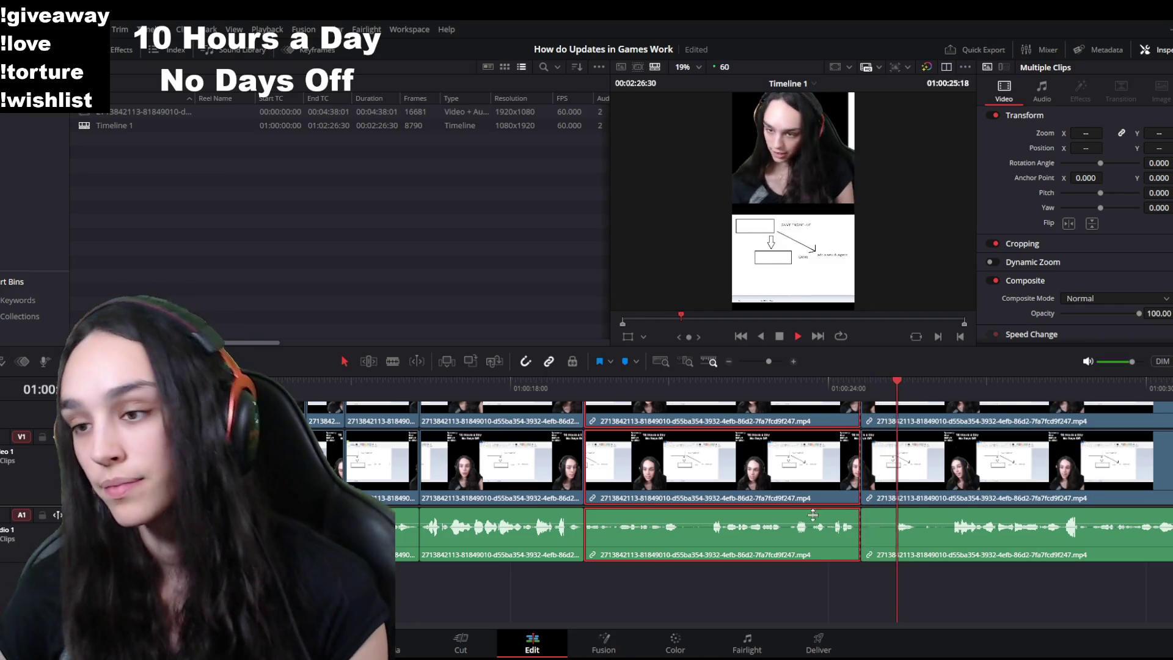
left_click(953, 385)
left_click(924, 426)
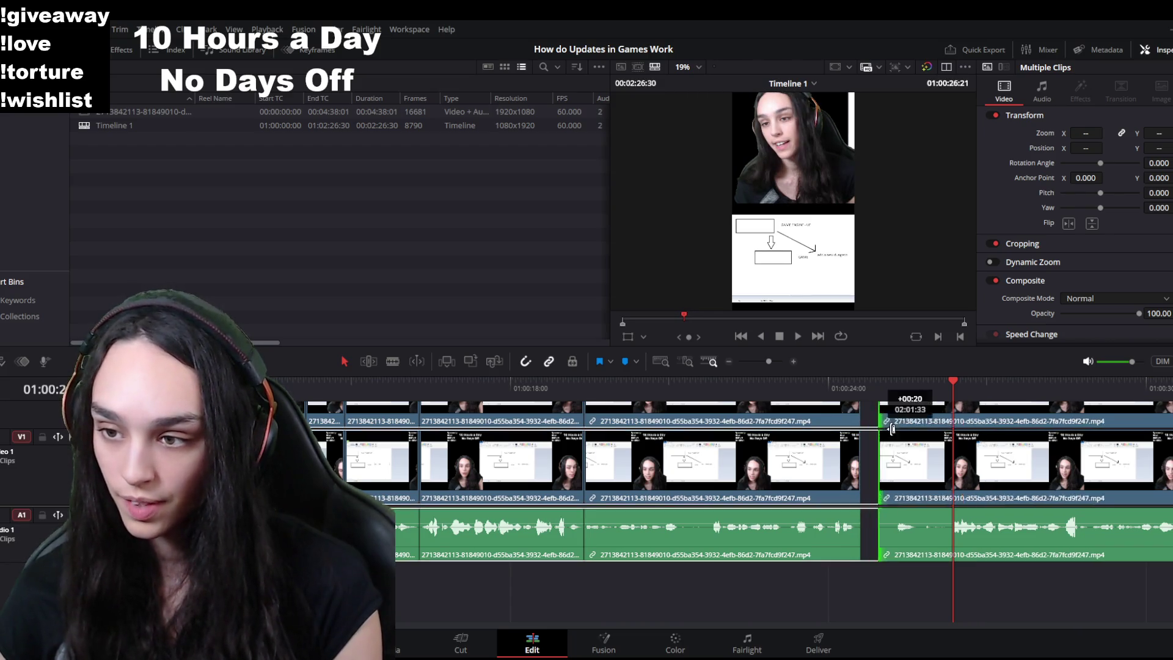
key("Delete")
left_click(941, 470)
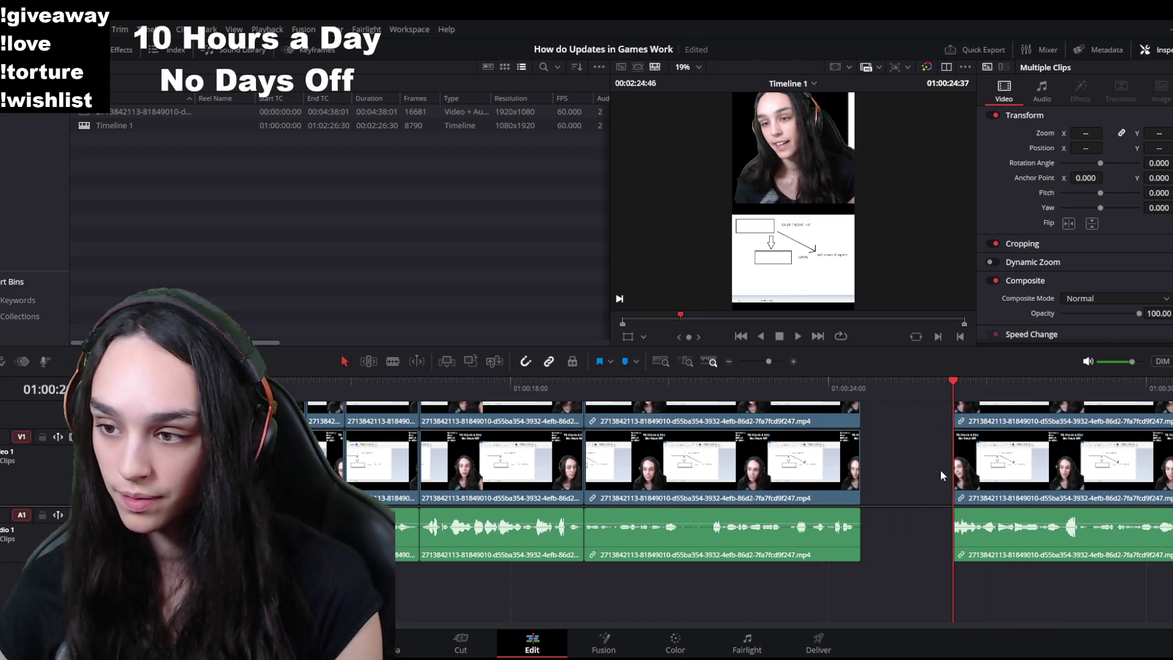
key("Delete")
key("space")
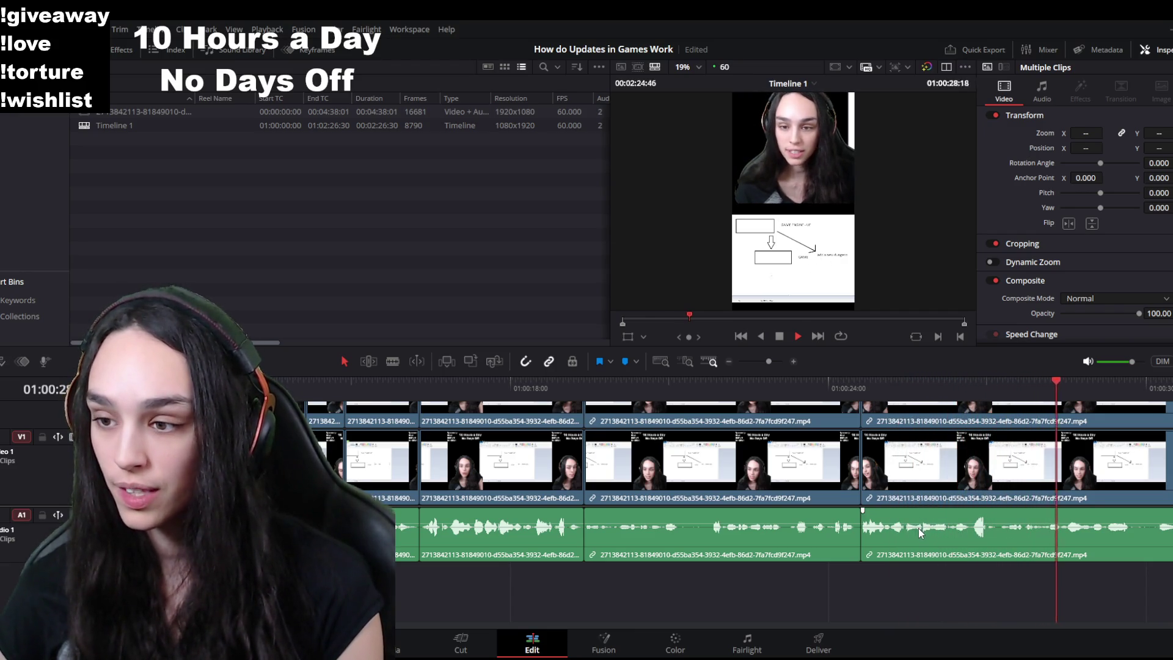
Step: Split at the start of another pause and continue reviewing near 29 seconds
left_click(996, 382)
key("ctrl+b")
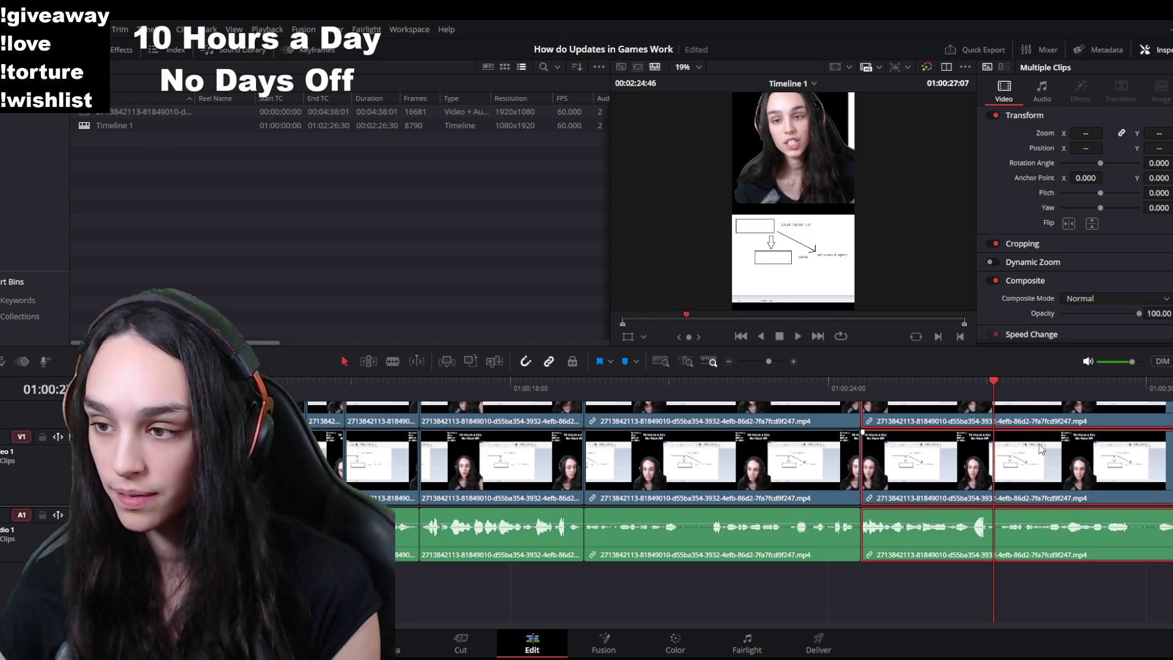
left_click(1070, 390)
key("space")
scroll(1080, 473, "right", 5)
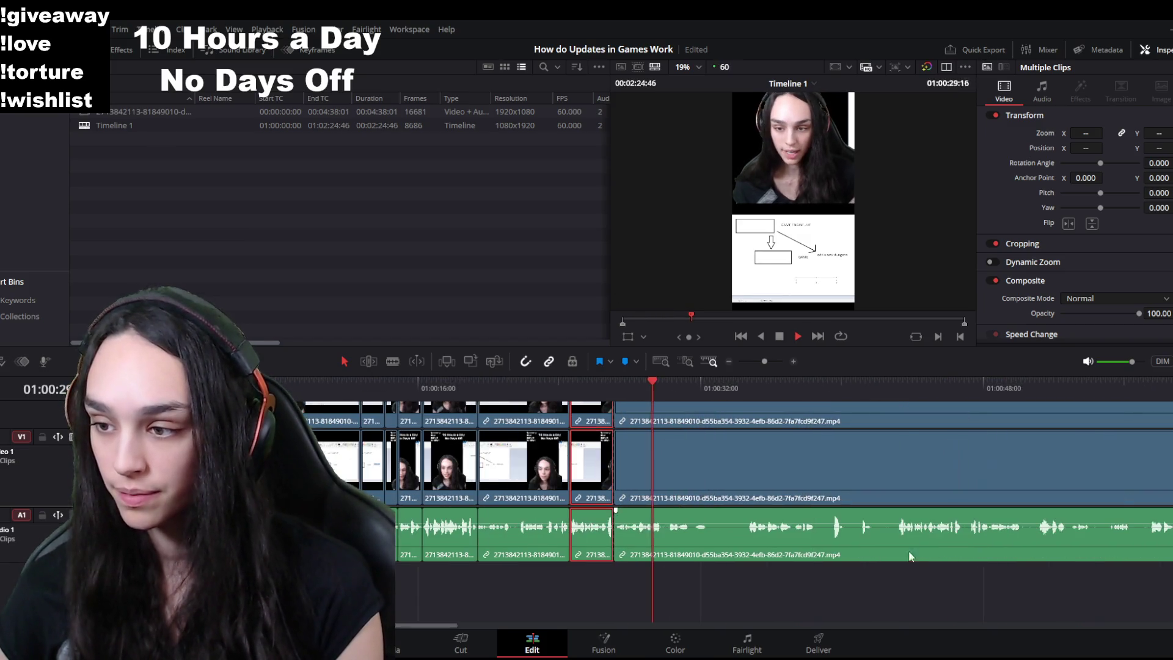
Step: Scrub back to around 01:00:29, try a split and delete there, then undo the wrong cut
left_click_drag(446, 626, 483, 629)
scroll(519, 557, "up", 3)
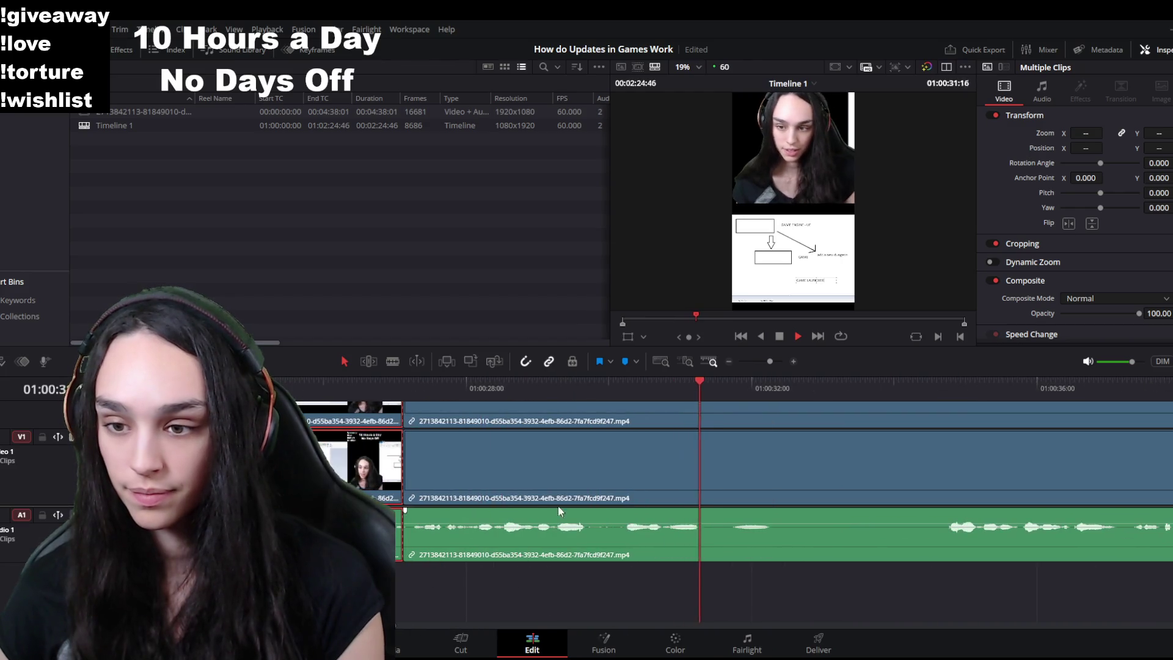
left_click(568, 388)
left_click_drag(589, 392, 505, 400)
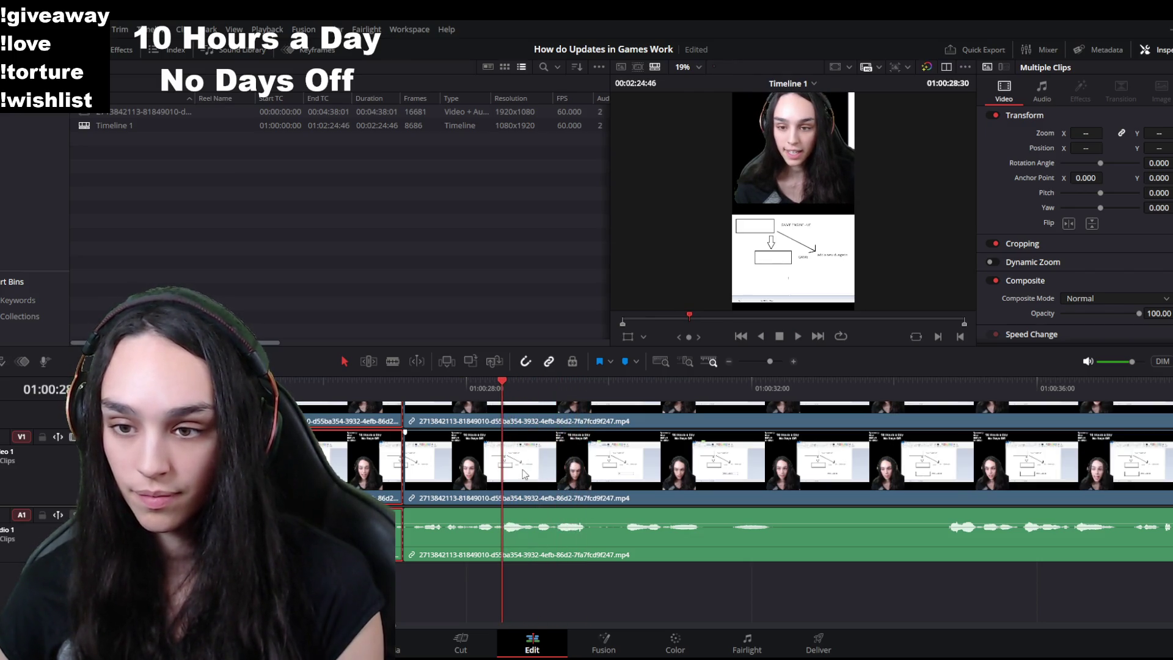
key("ctrl+b")
left_click(462, 545)
key("Delete")
key("ctrl+z")
key("space")
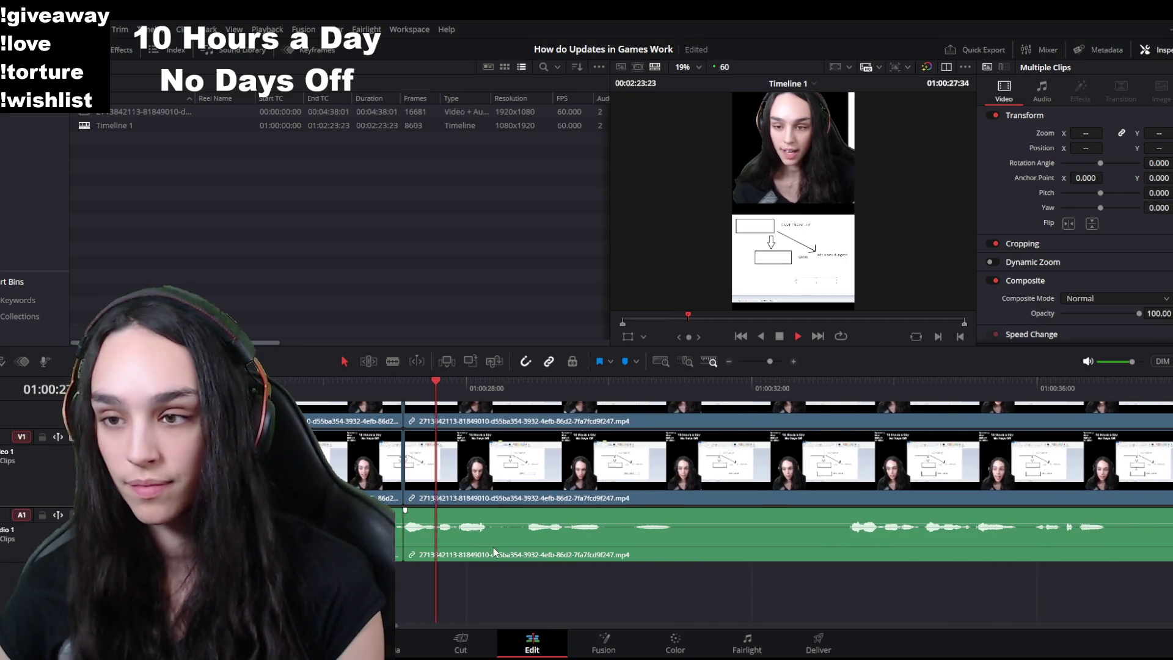
key("ctrl+z")
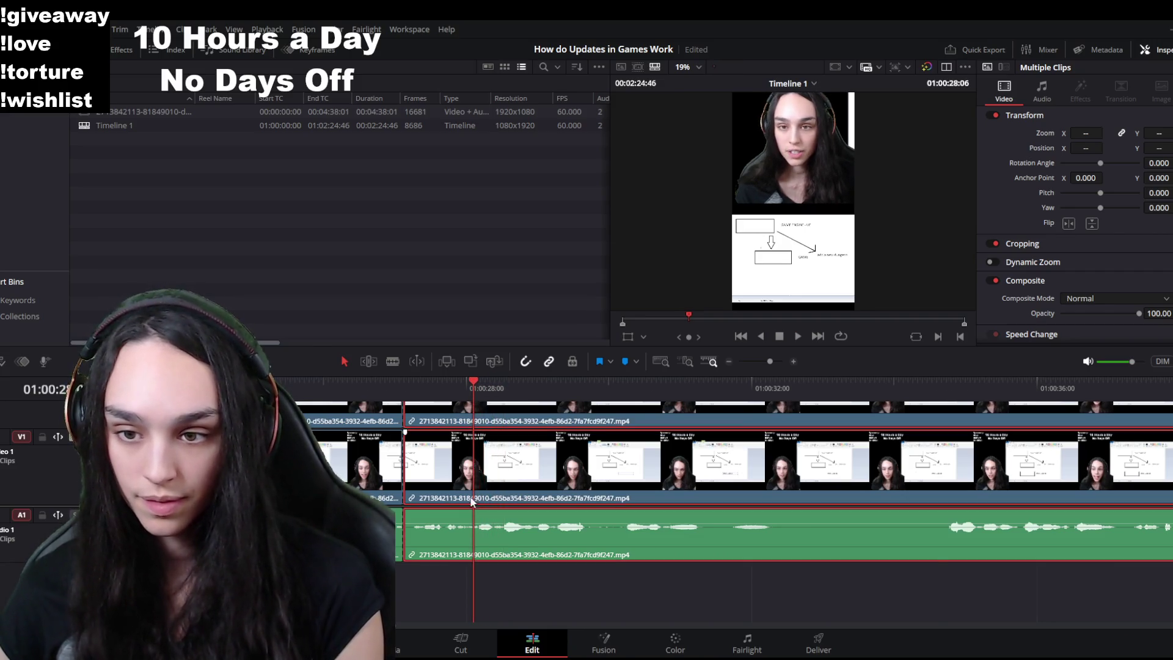
key("ctrl+z")
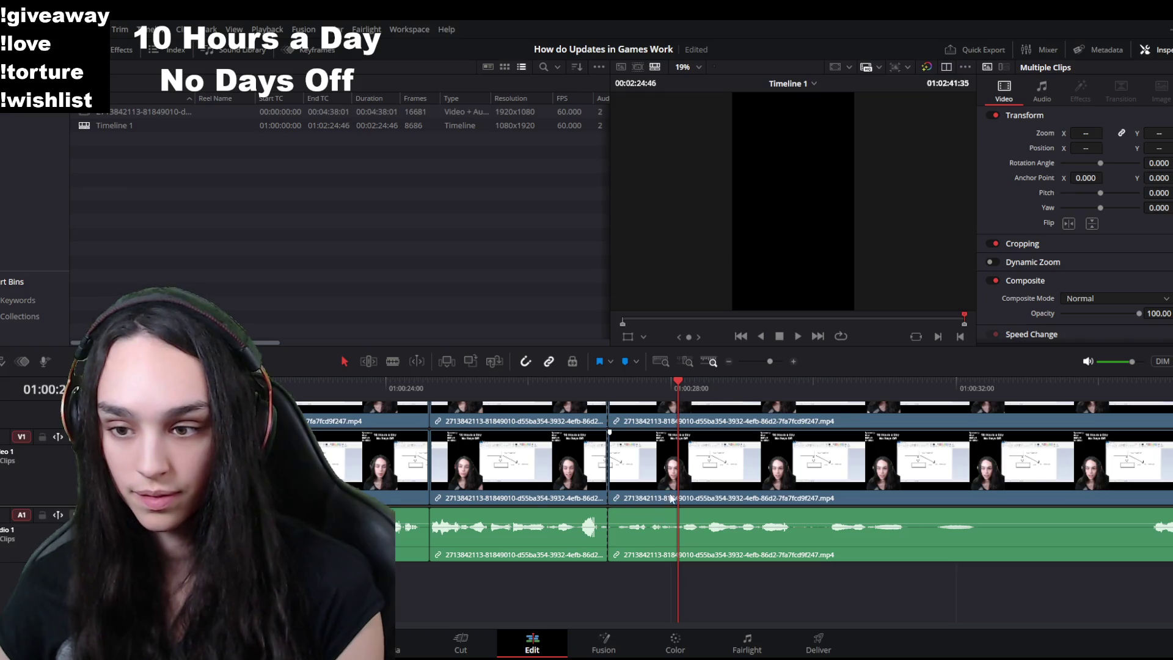
Step: Split again at the playhead and ripple delete the short section before the cut
key("ctrl+b")
left_click(639, 540)
key("Delete")
key("space")
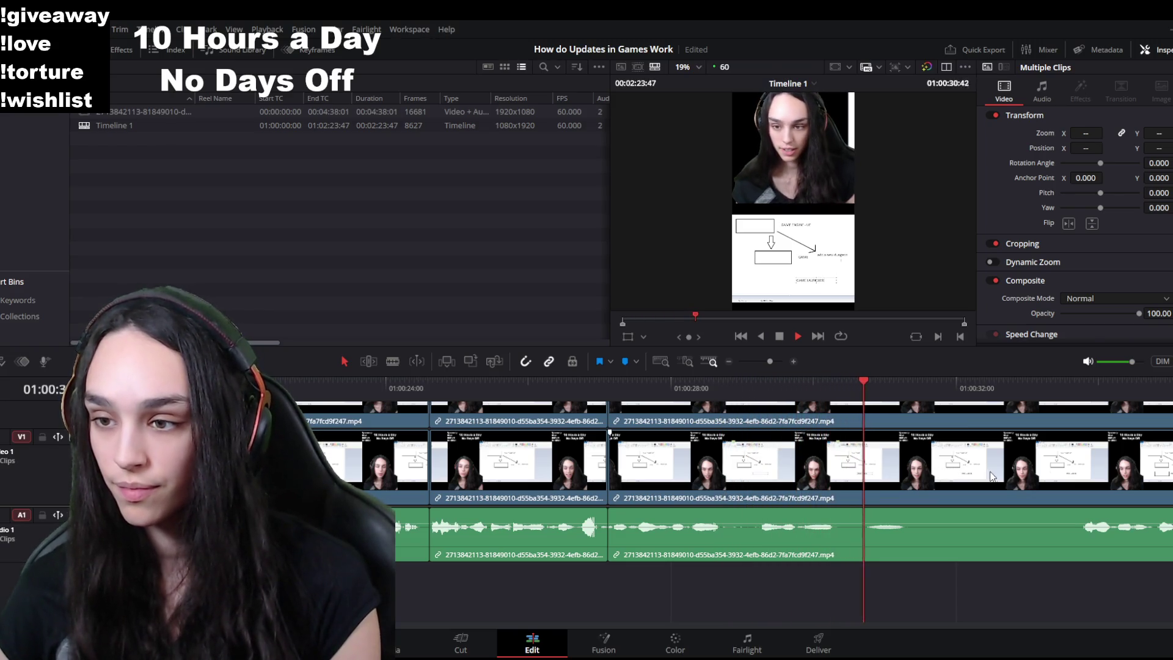
Step: Split at the next cut point and play through the talking section to review it
left_click(869, 401)
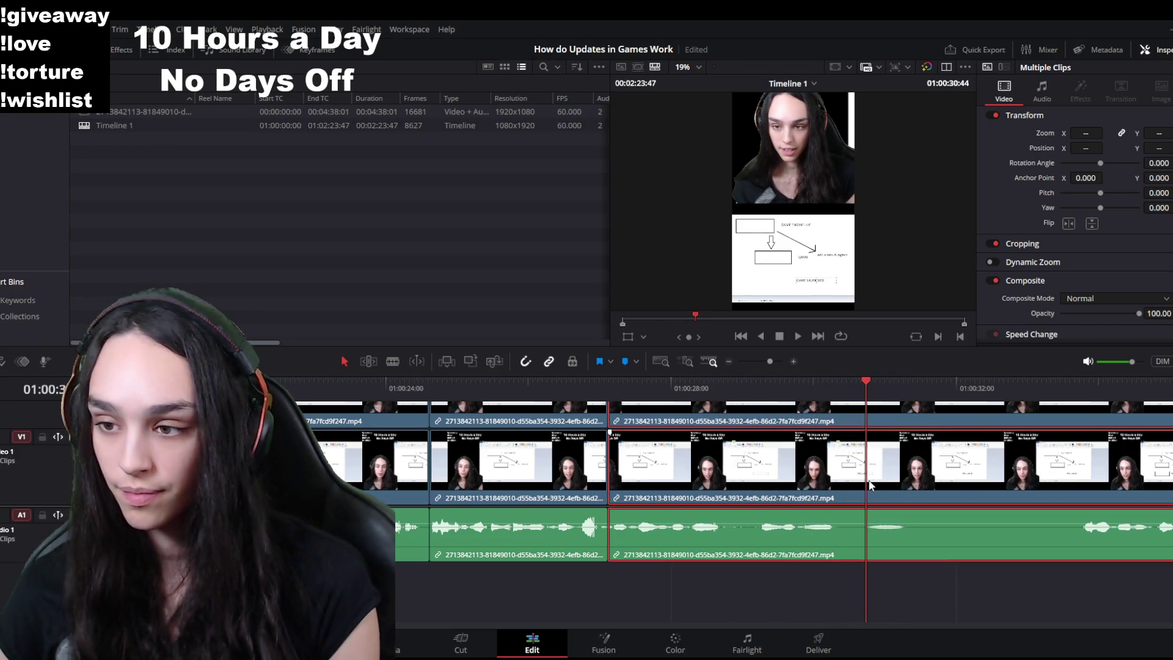
key("ctrl+b")
left_click_drag(1044, 386, 1065, 383)
key("space")
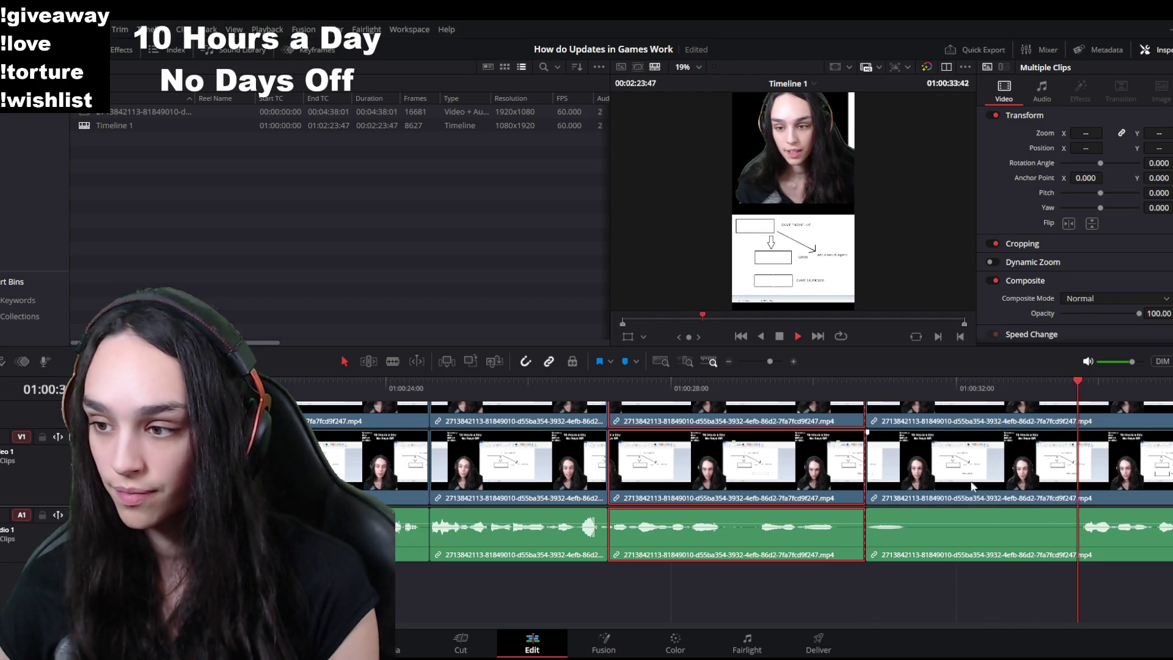
scroll(781, 541, "down", 2)
scroll(708, 558, "down", 2)
scroll(708, 558, "up", 2)
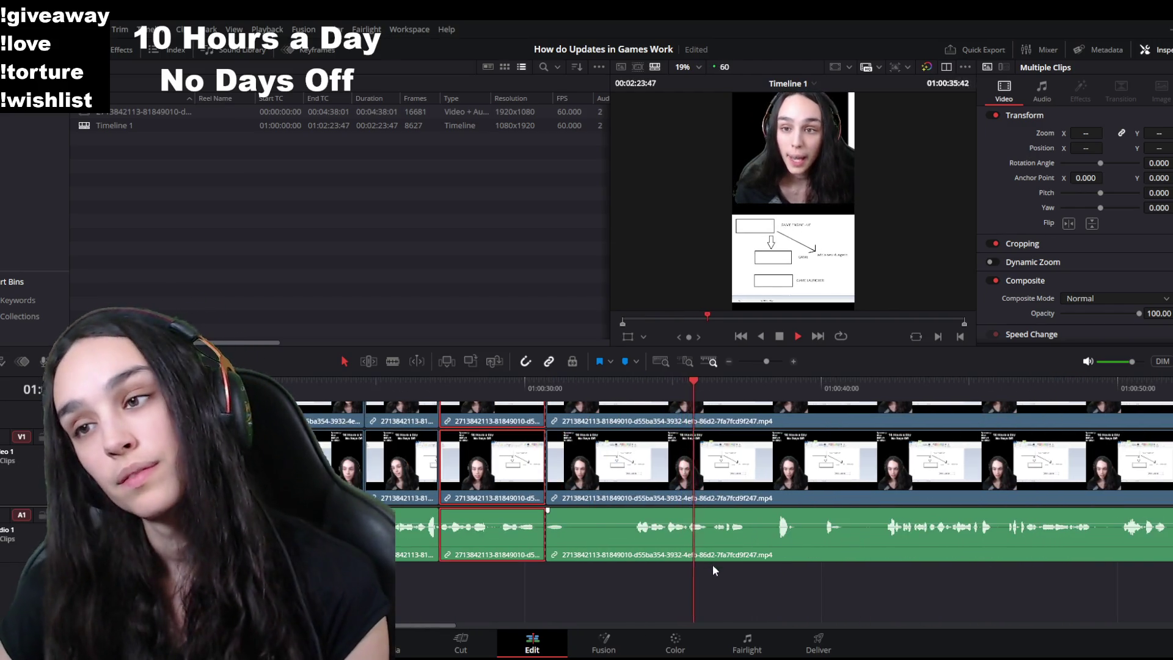
scroll(712, 564, "up", 2)
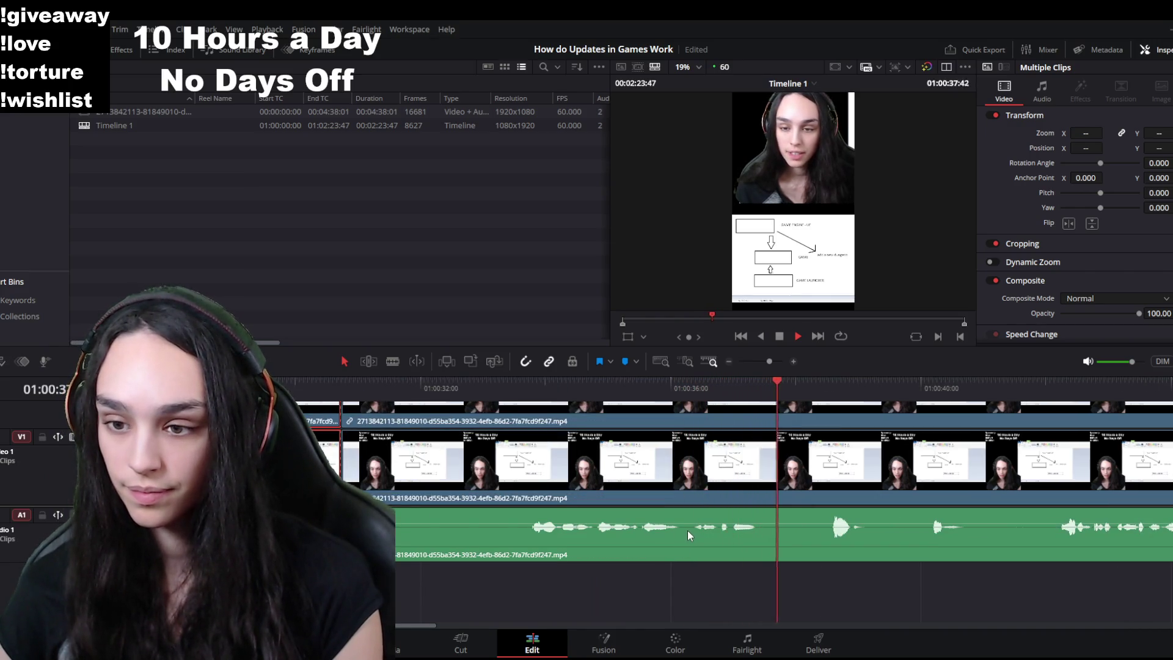
key("space")
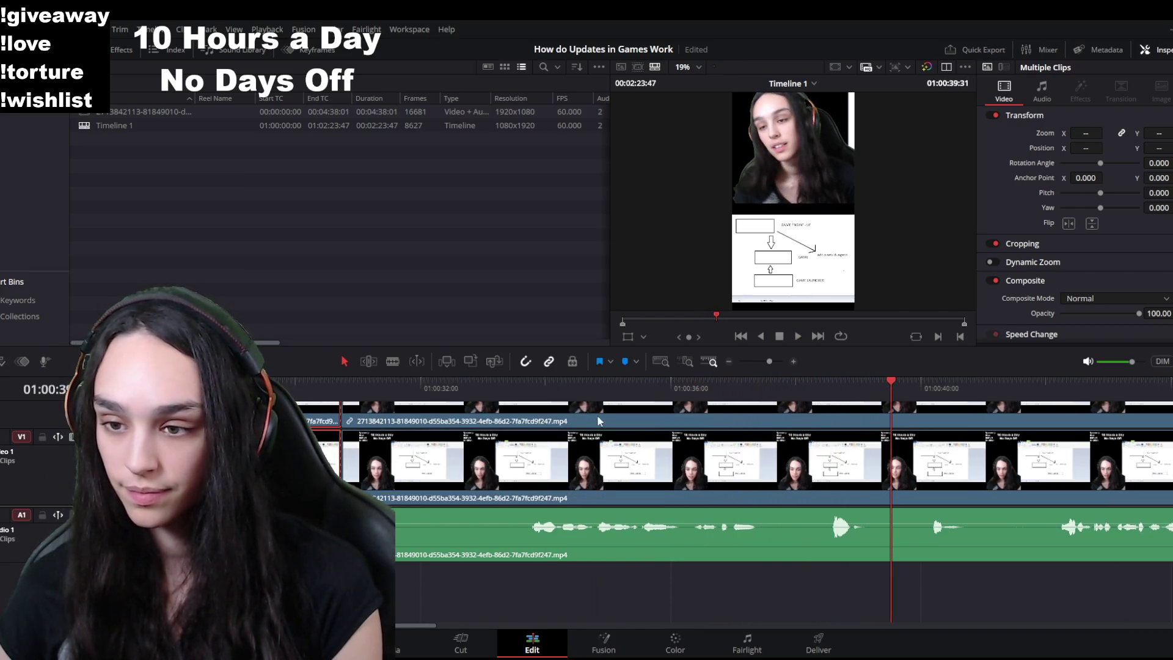
mouse_move(546, 383)
left_mouse_down()
mouse_move(533, 383)
mouse_move(790, 392)
left_mouse_up()
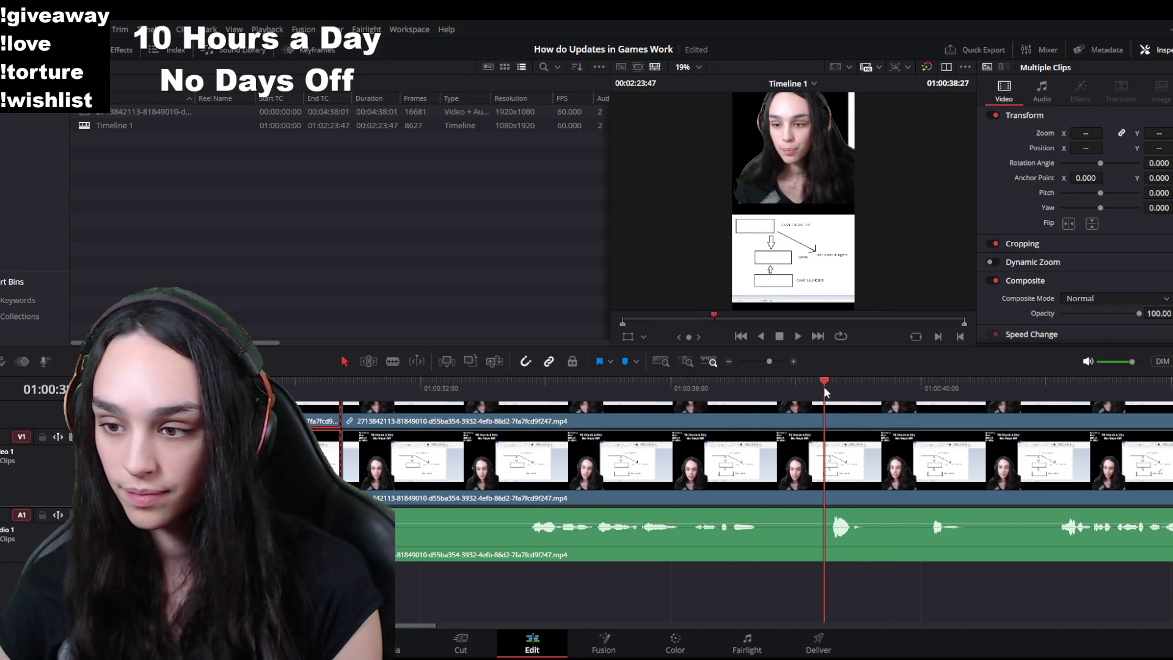
key("space")
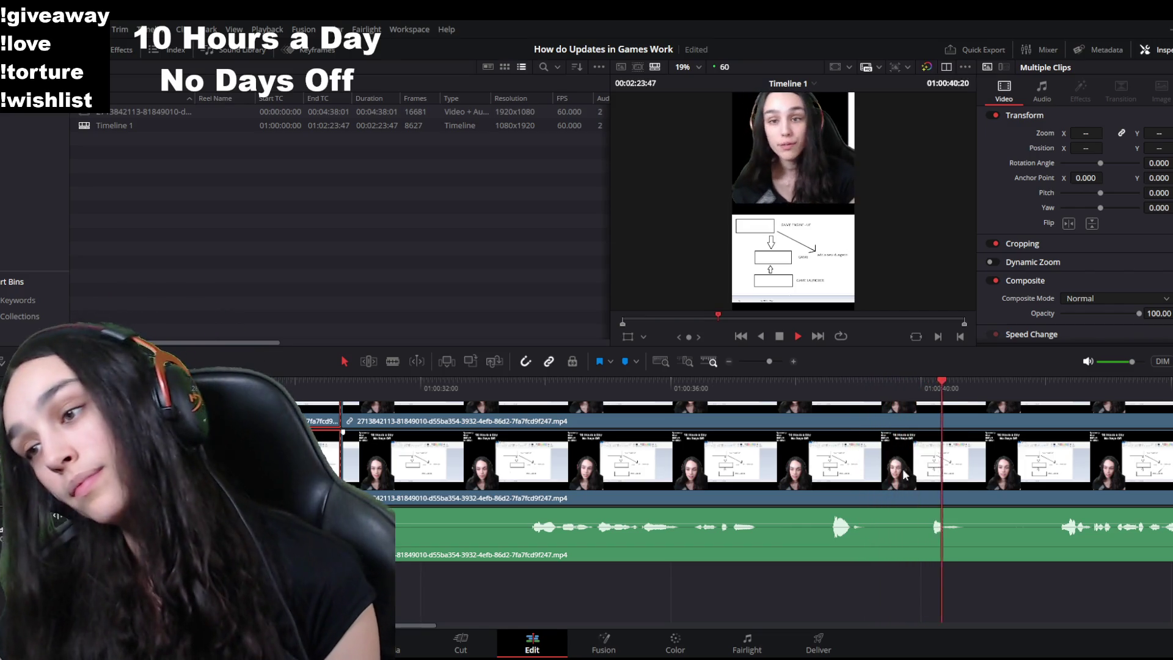
key("ctrl+minus")
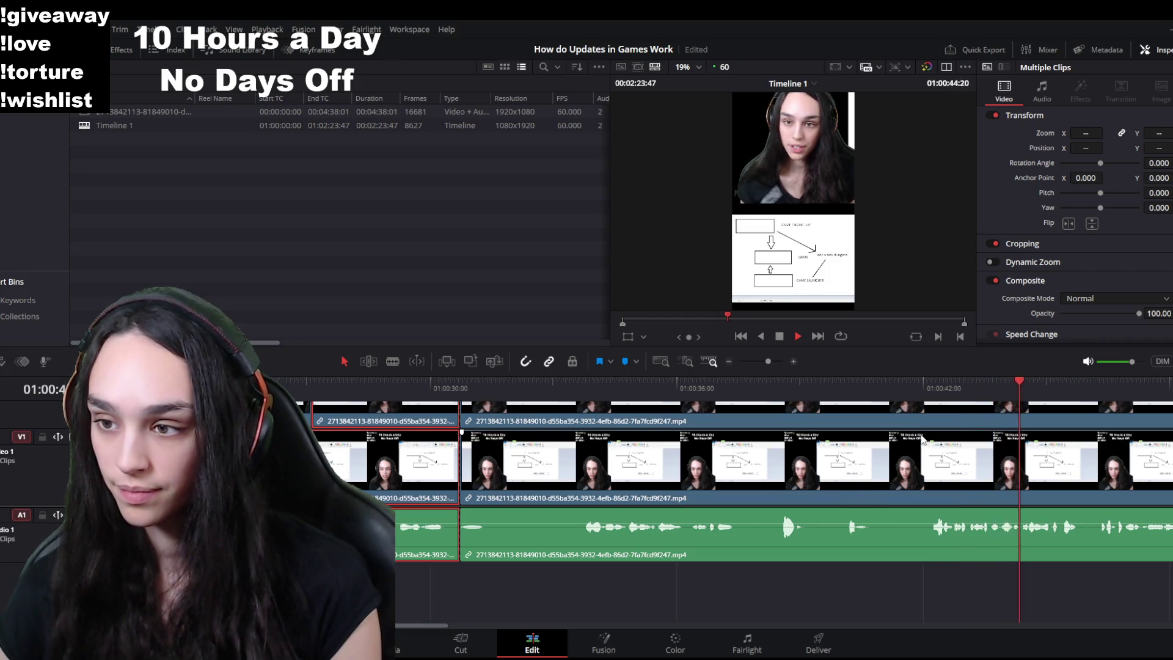
Step: Stop at 01:00:52:02, split the stacked clips there, and resume reviewing playback
key("space")
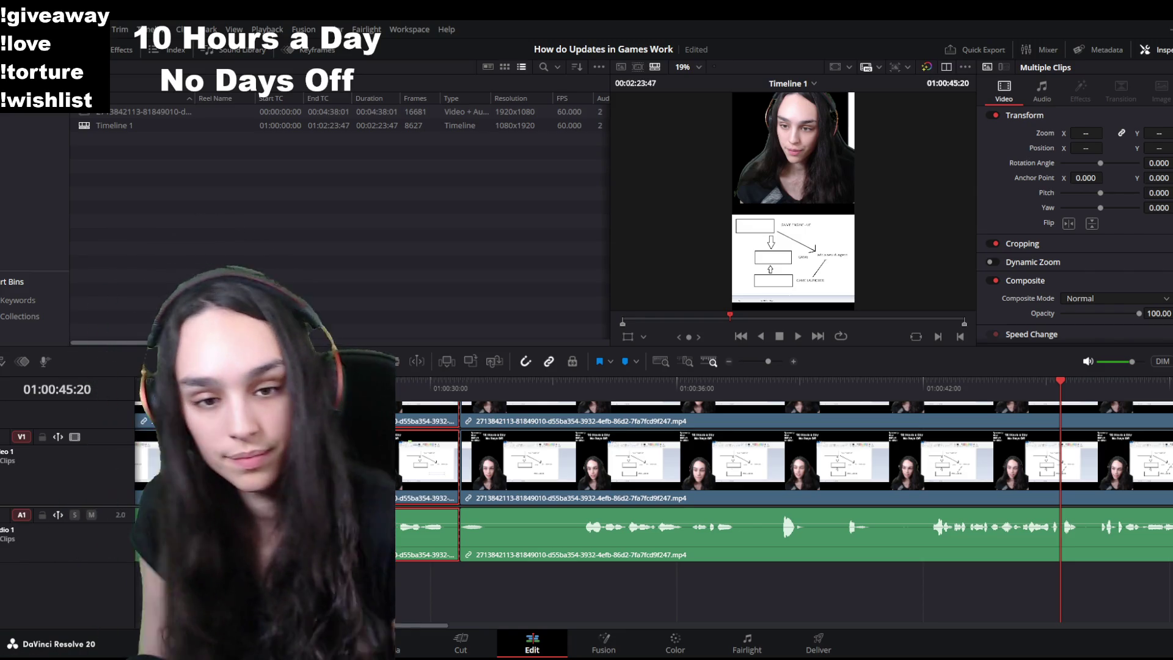
key("space")
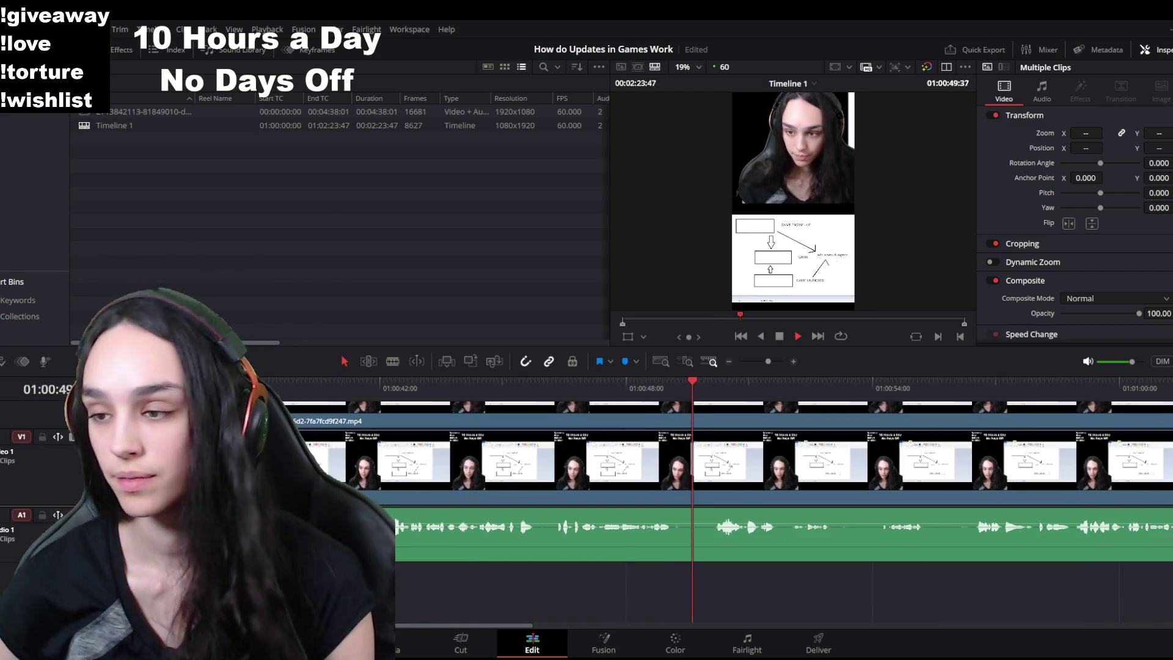
left_click(606, 534)
key("ctrl+b")
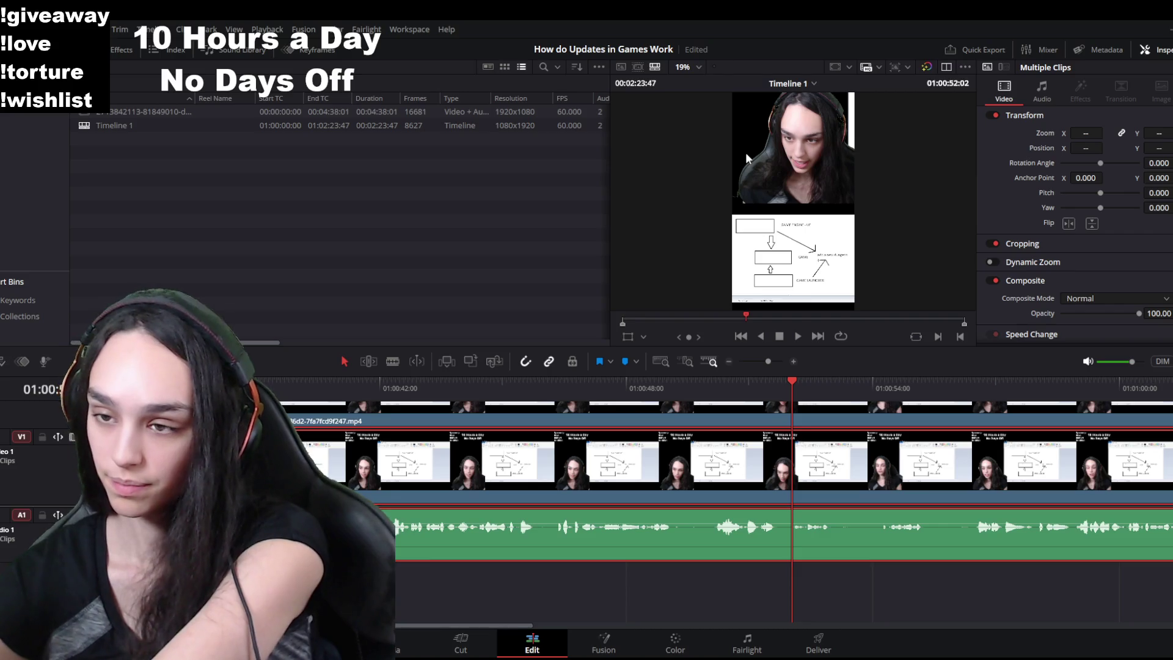
key("space")
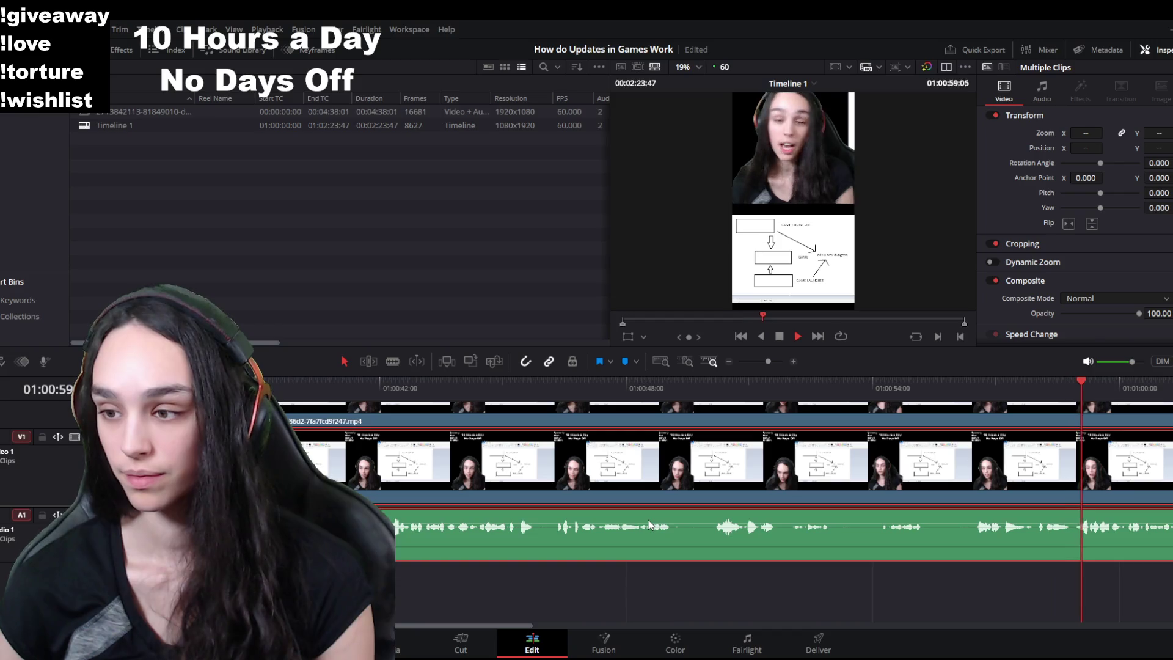
scroll(763, 547, "down", 3)
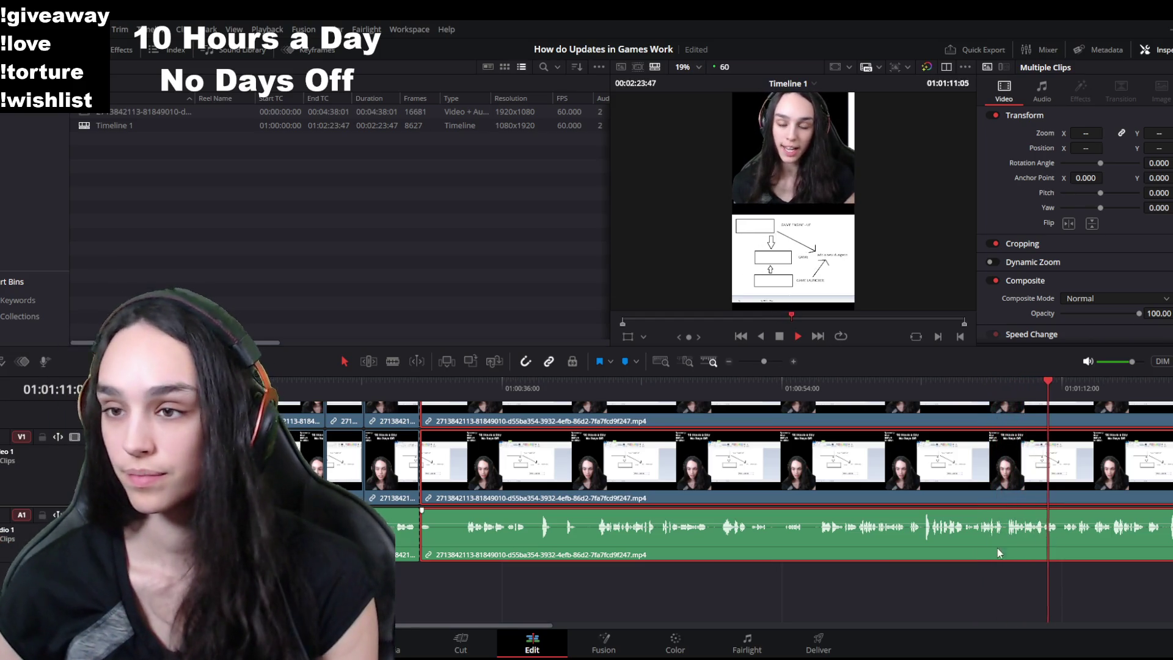
Step: Replay the section around 01:00:33–01:00:41 and split the clips at 01:00:36:12
key("space")
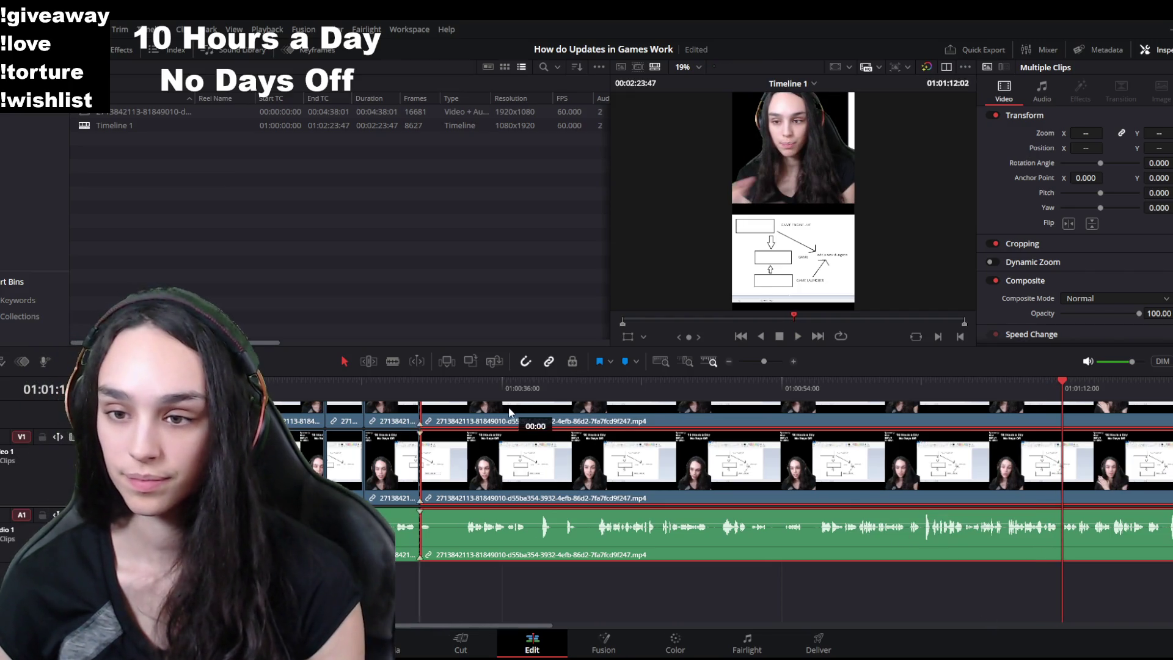
left_click(481, 387)
key("space")
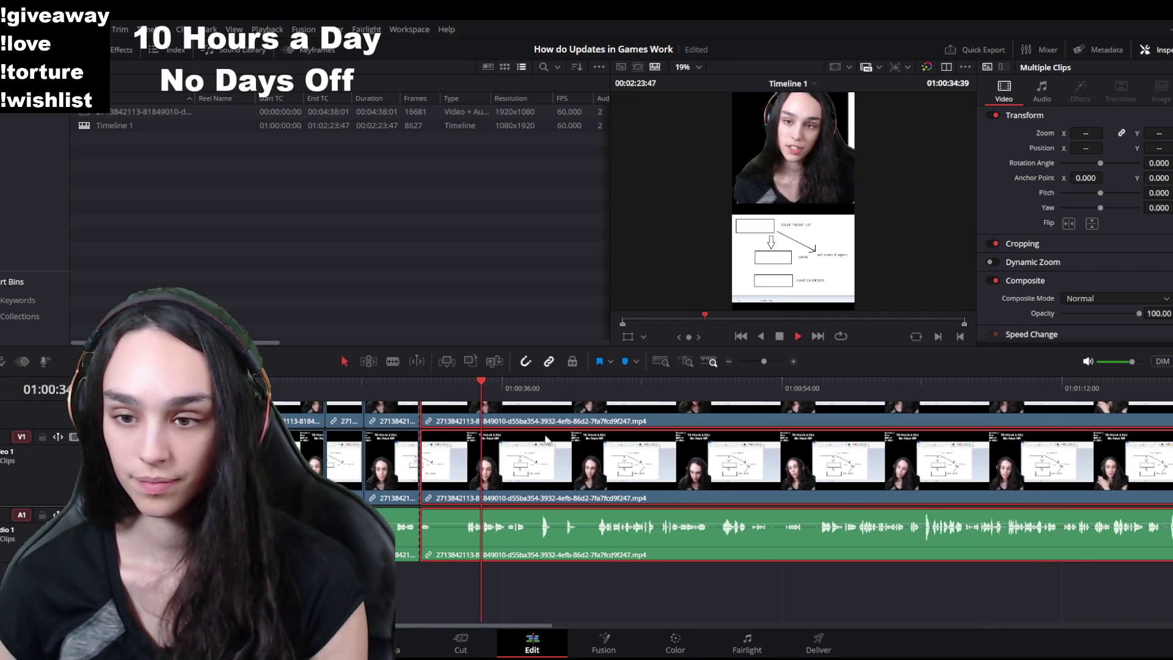
scroll(547, 441, "up", 2)
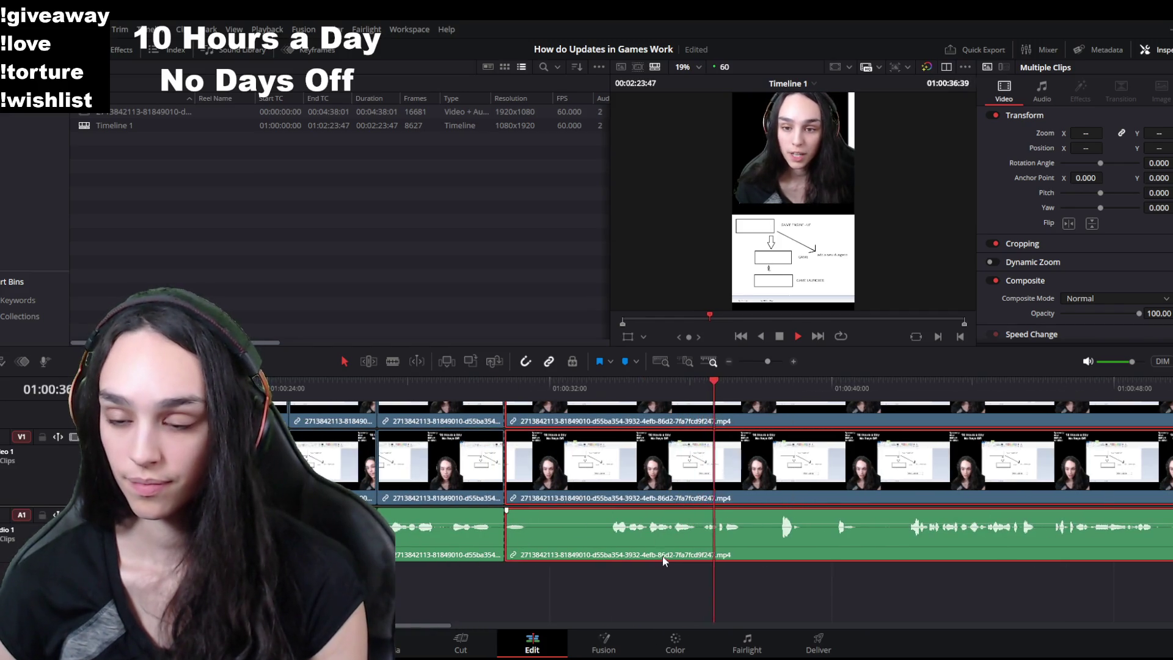
left_click(903, 403)
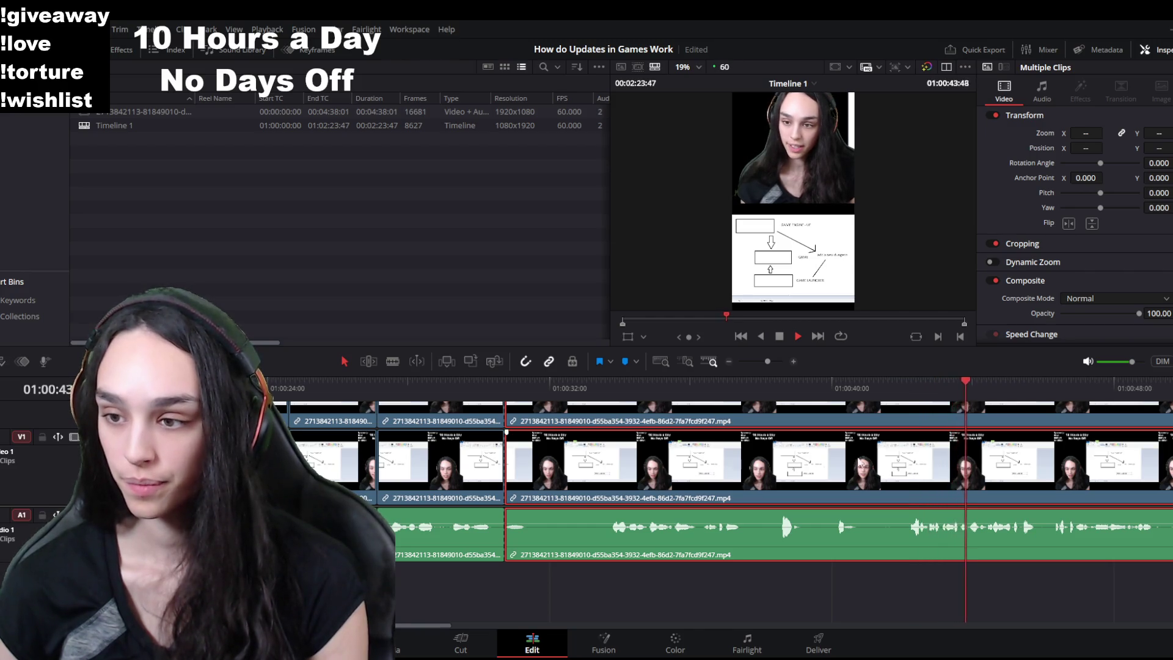
left_click(589, 396)
key("space")
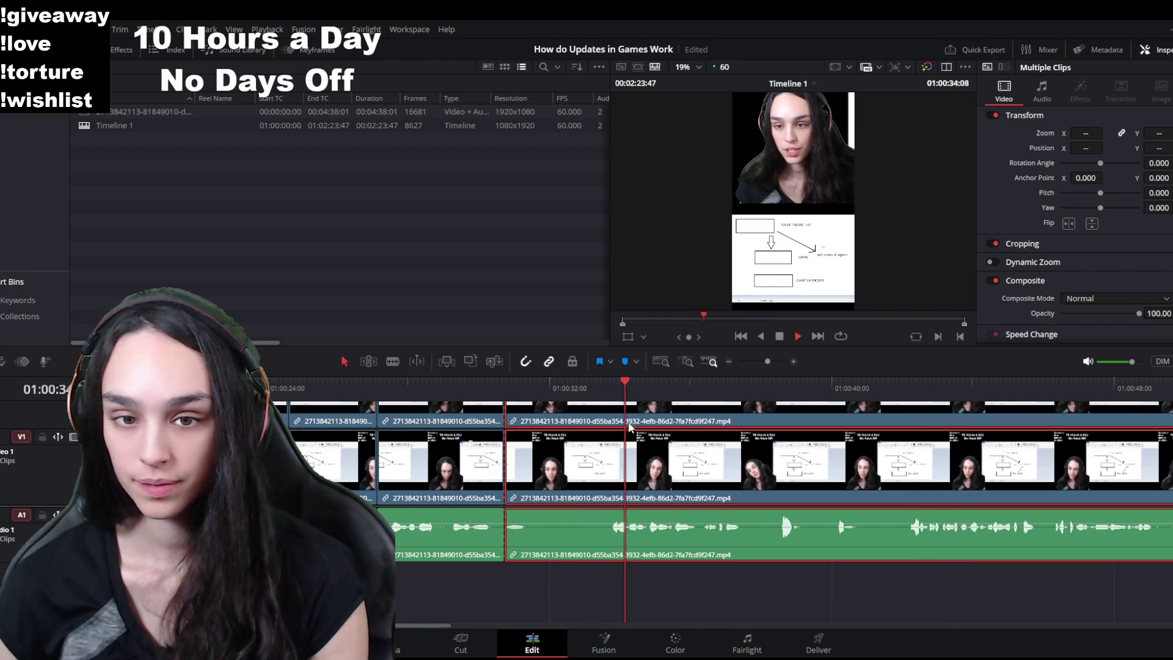
scroll(667, 524, "up", 3)
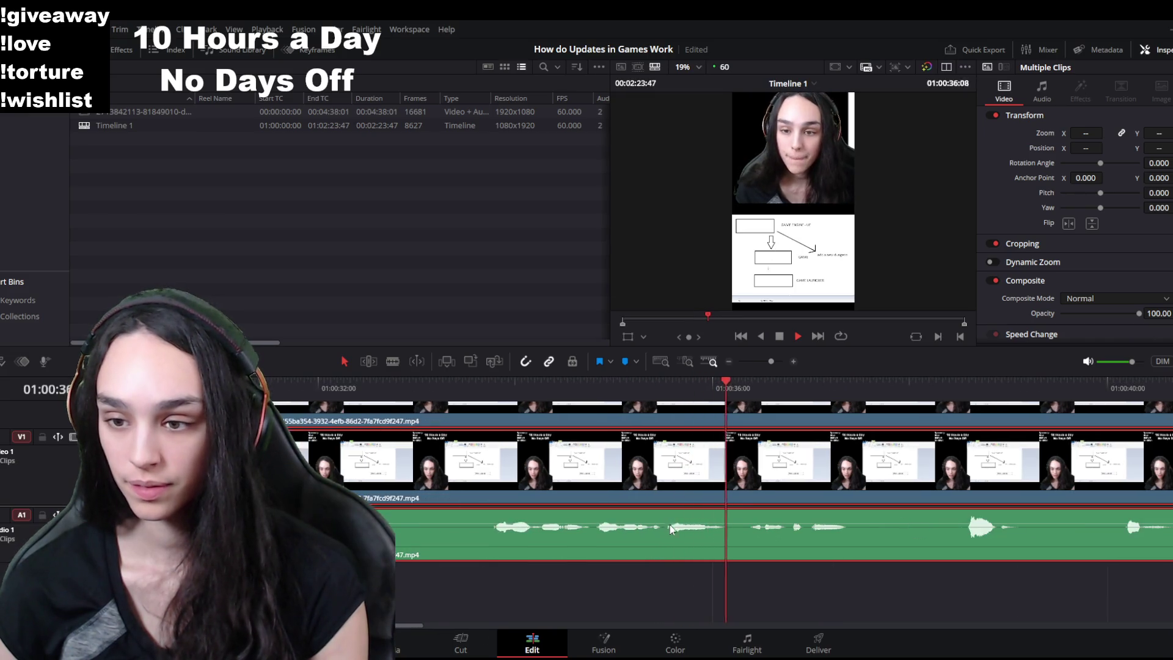
key("space")
left_click(732, 402)
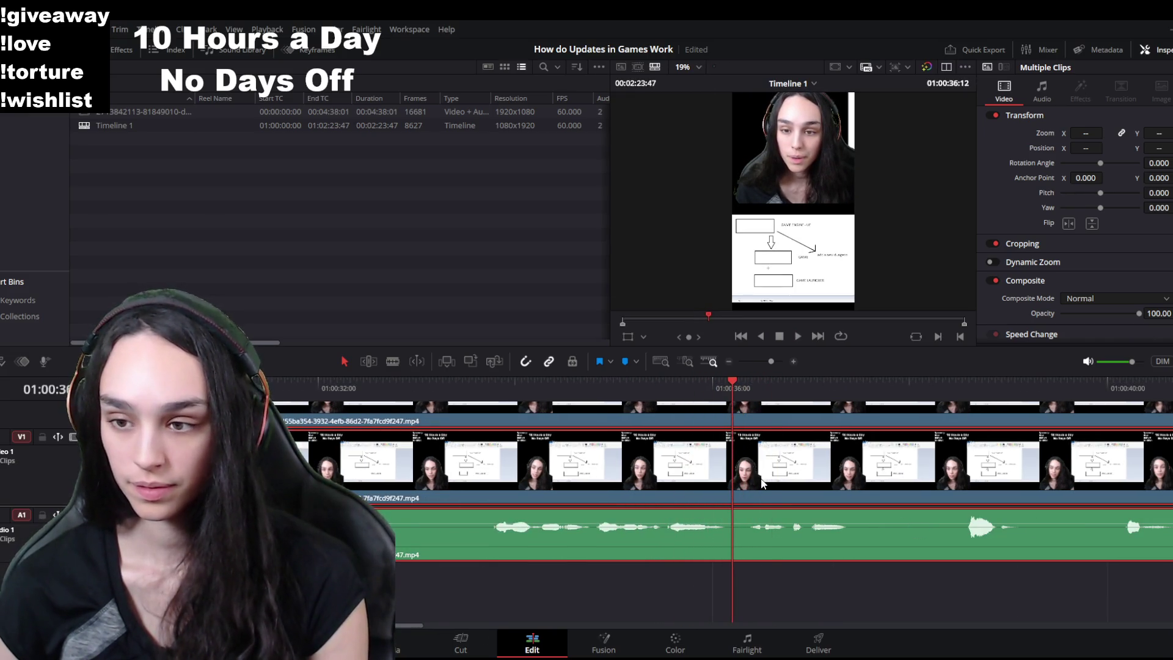
key("space")
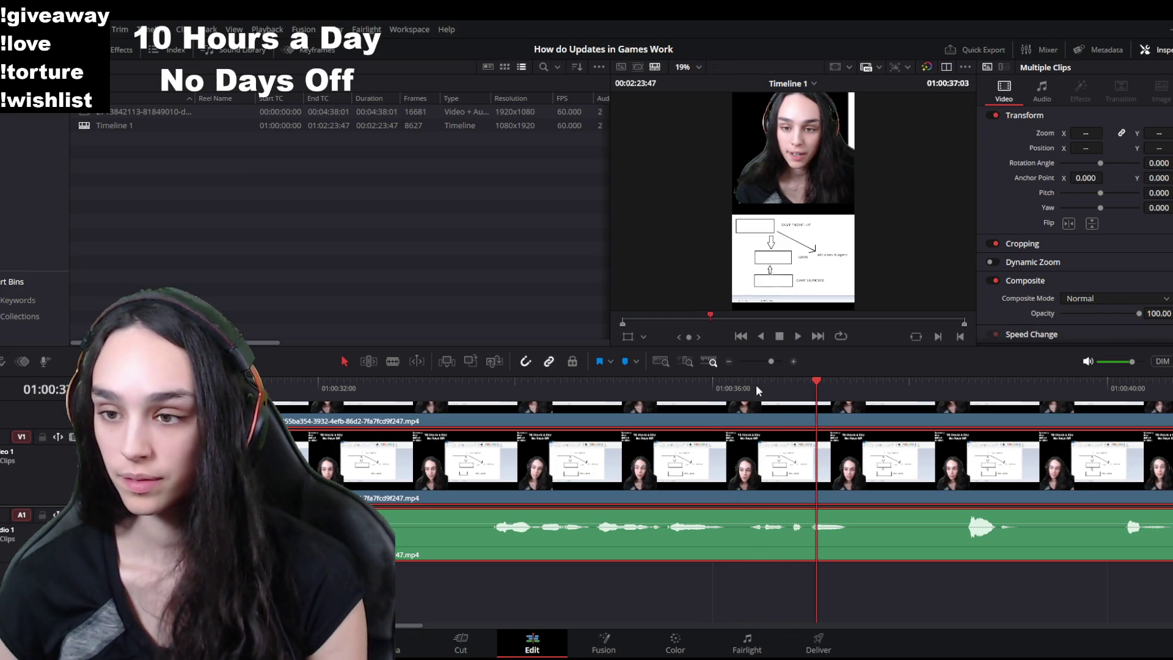
key("ctrl+b")
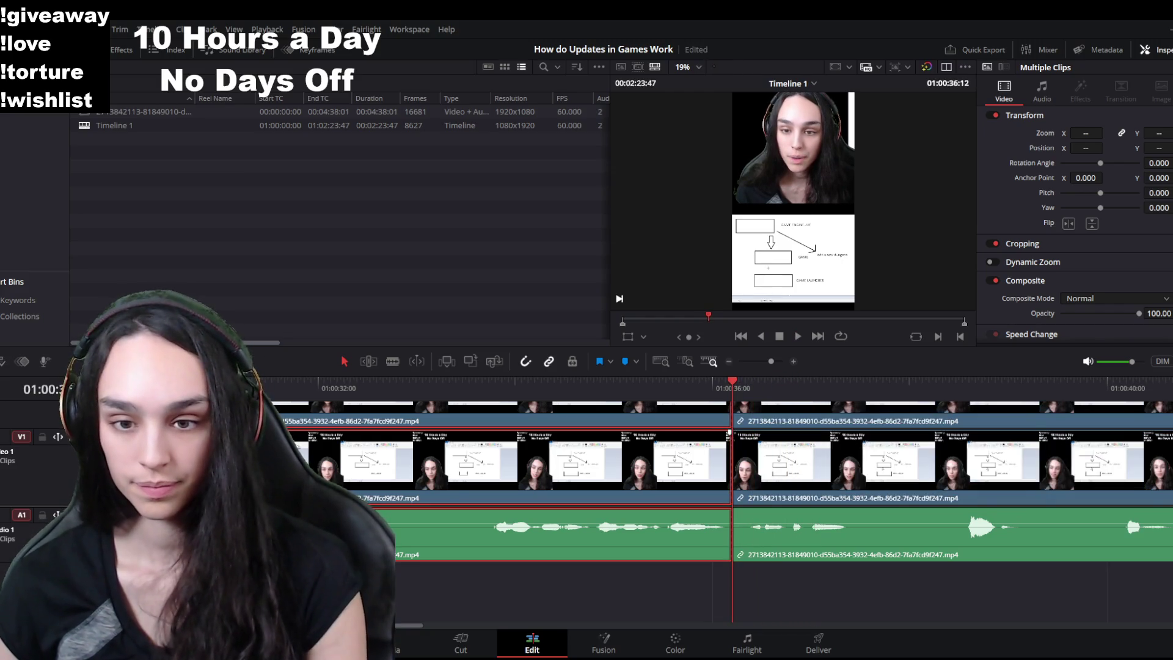
Step: Trim the clip starts up to the playhead near 01:00:33 and delete the gaps so the clips close up
left_click_drag(456, 406, 499, 406)
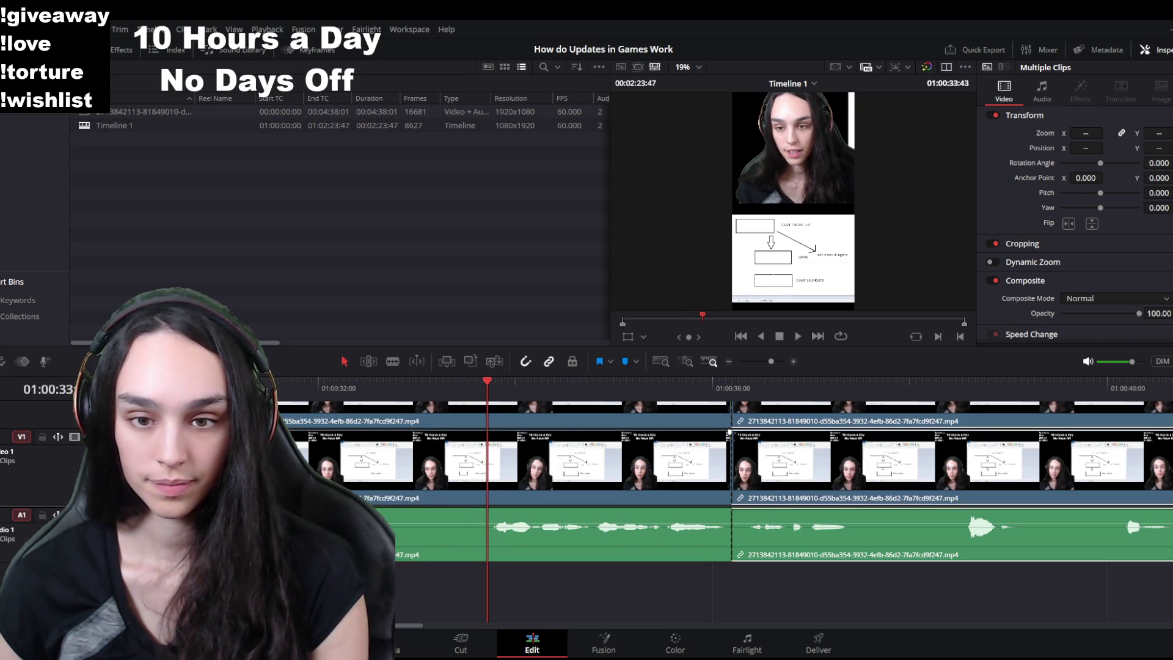
left_click_drag(276, 454, 487, 431)
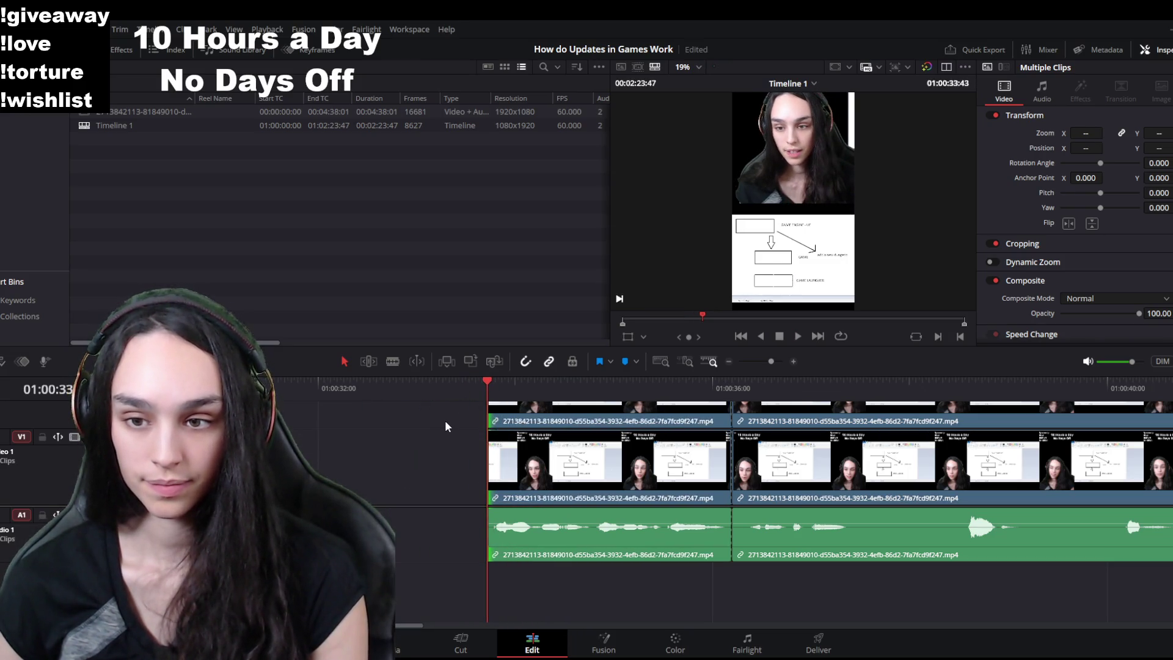
left_click(468, 477)
key("BackSpace")
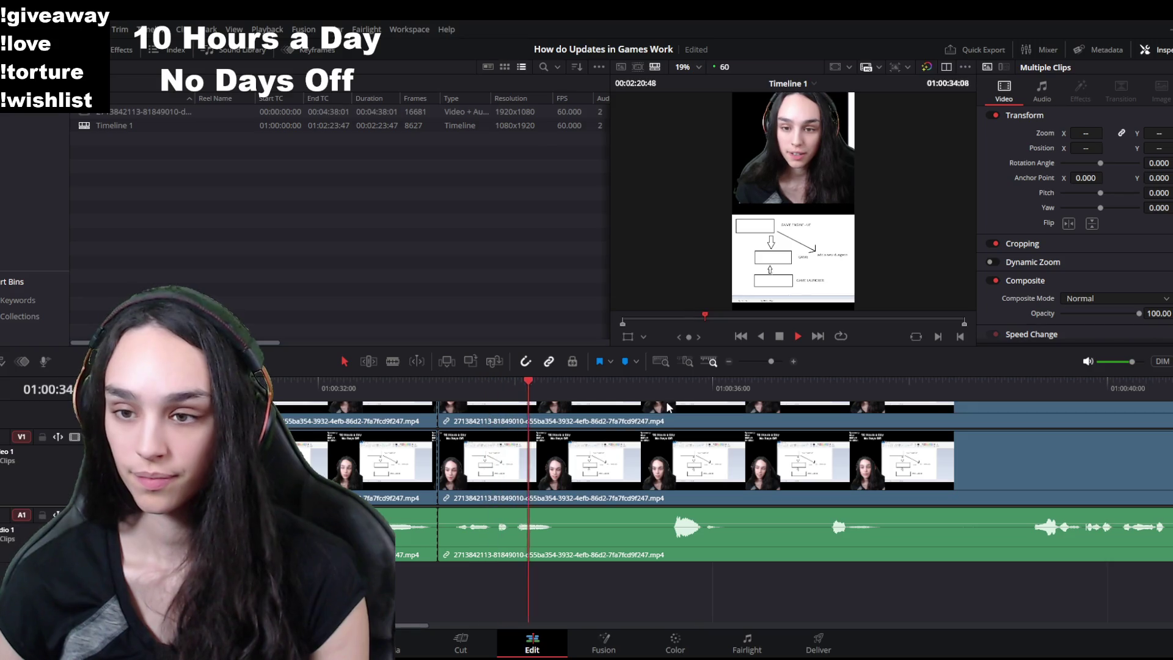
left_click(618, 451)
left_click_drag(447, 496, 670, 484)
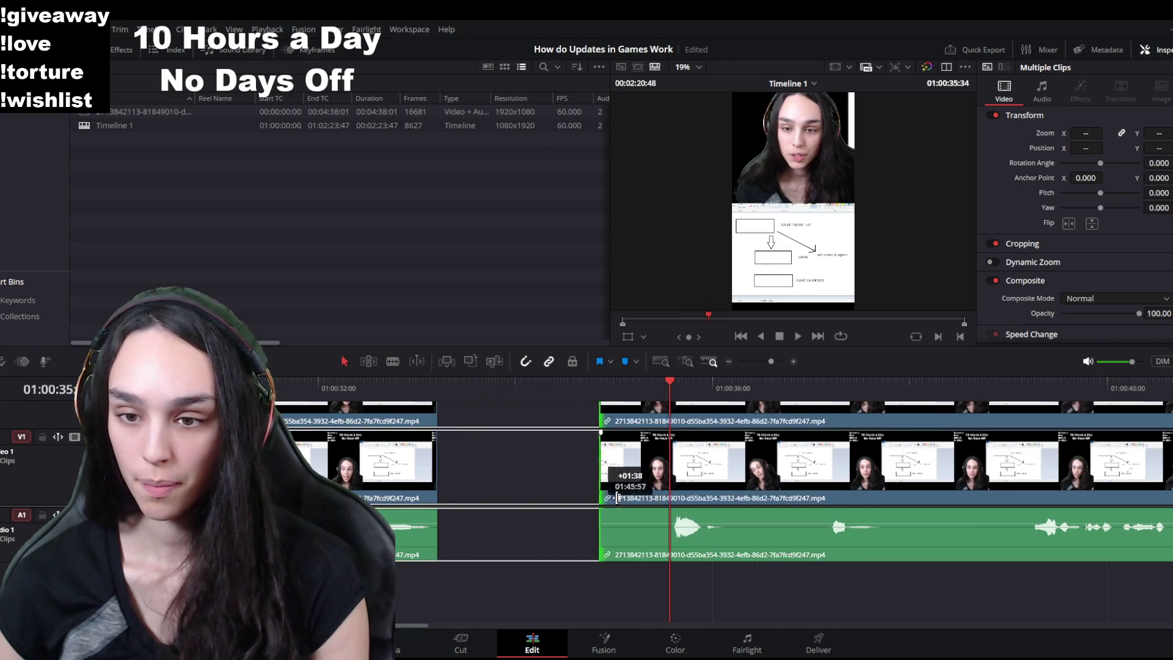
left_click(595, 483)
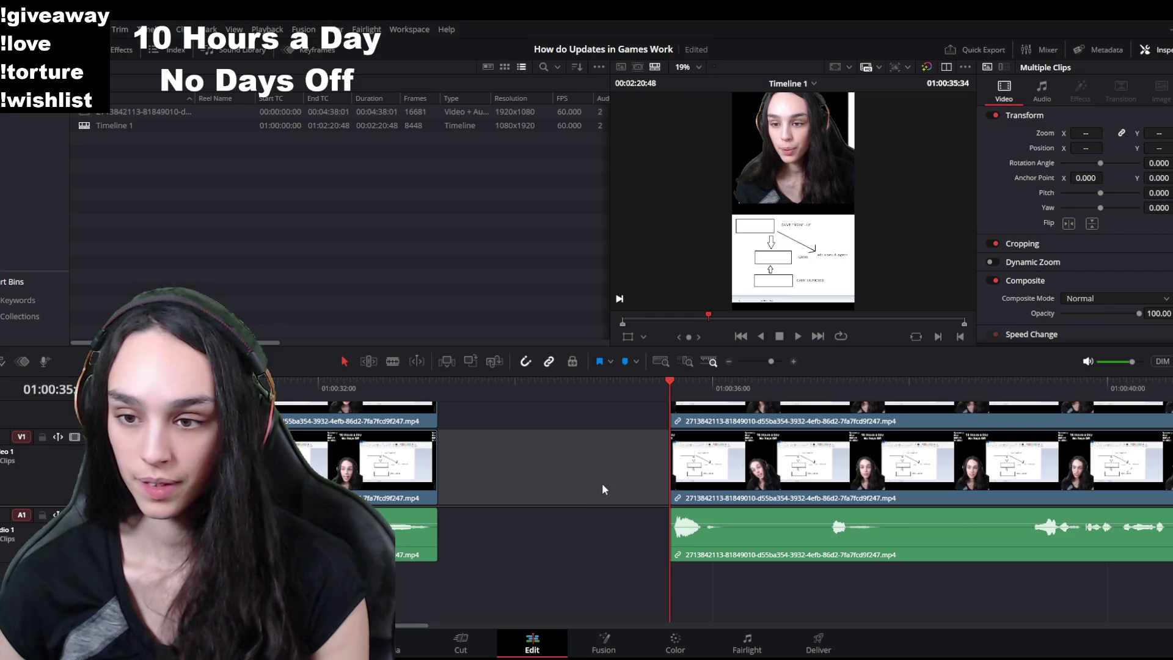
key("Delete")
key("space")
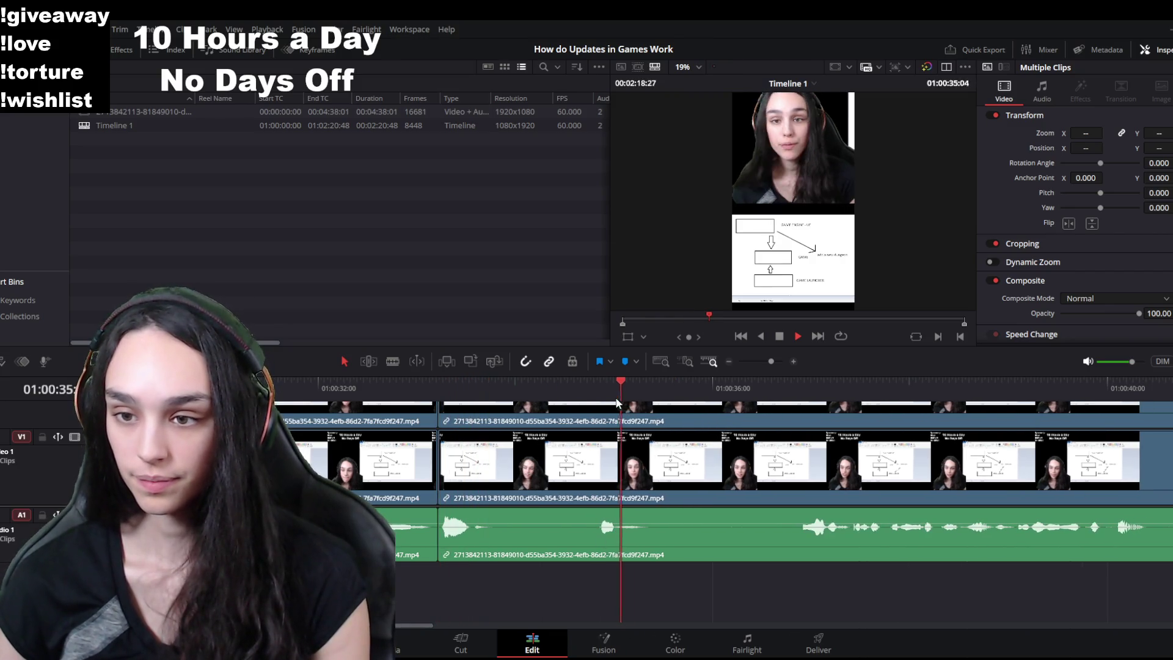
key("space")
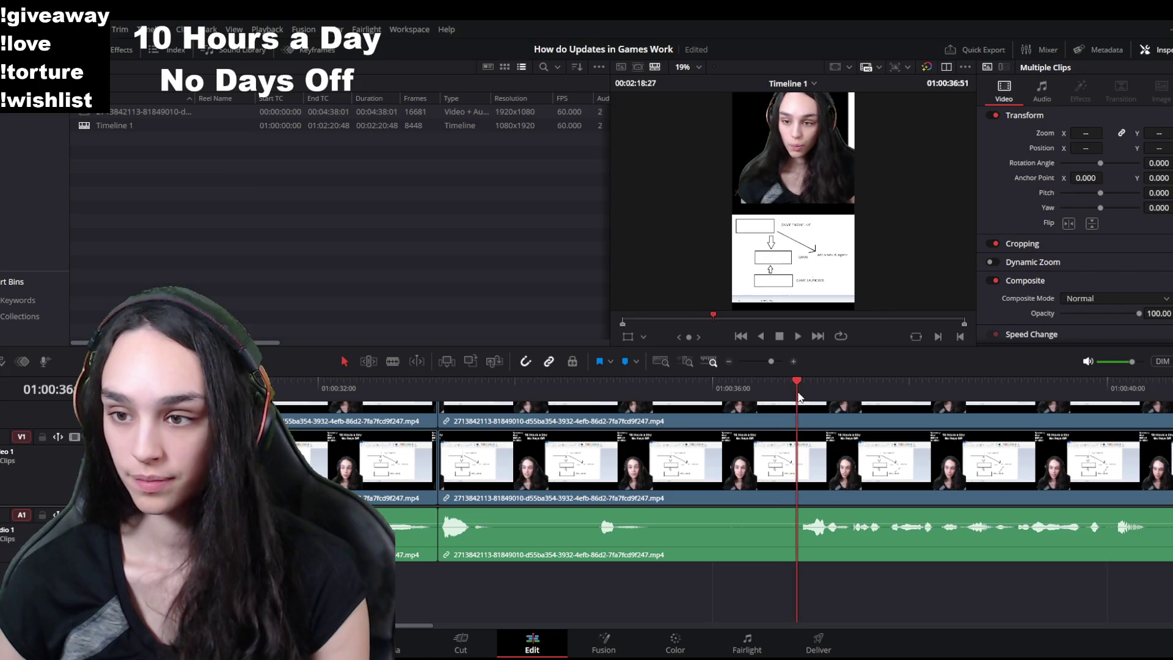
Step: Find the next pause, split there, trim the pause off the clip end and delete the gap
key("ctrl+minus")
key("space")
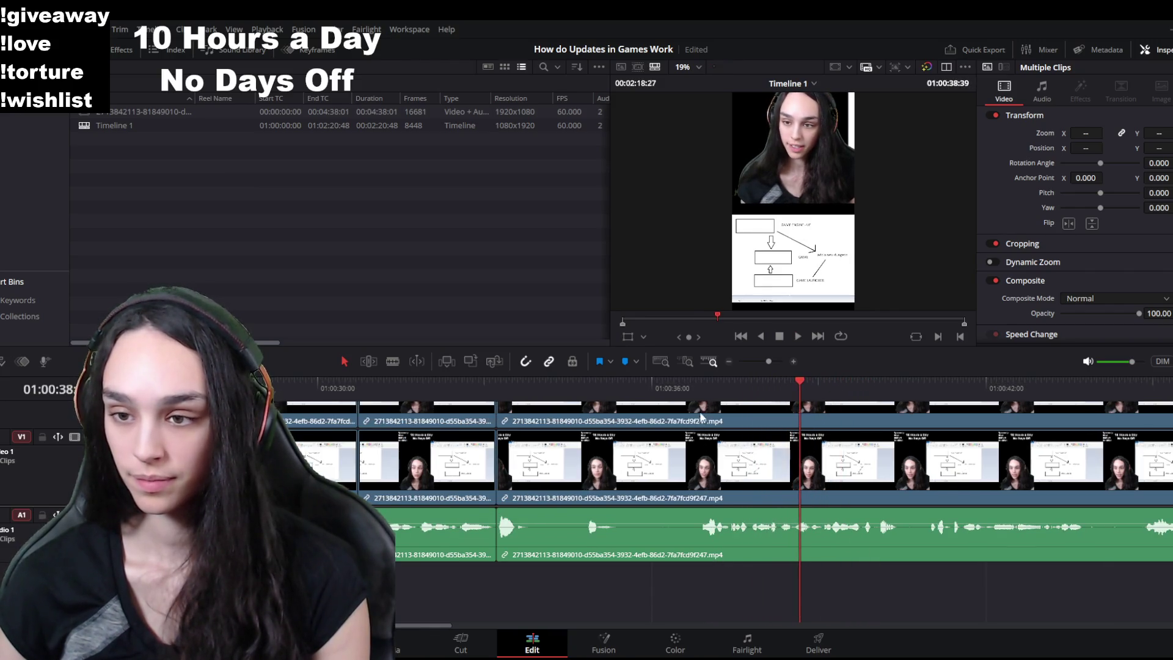
left_click(574, 391)
key("space")
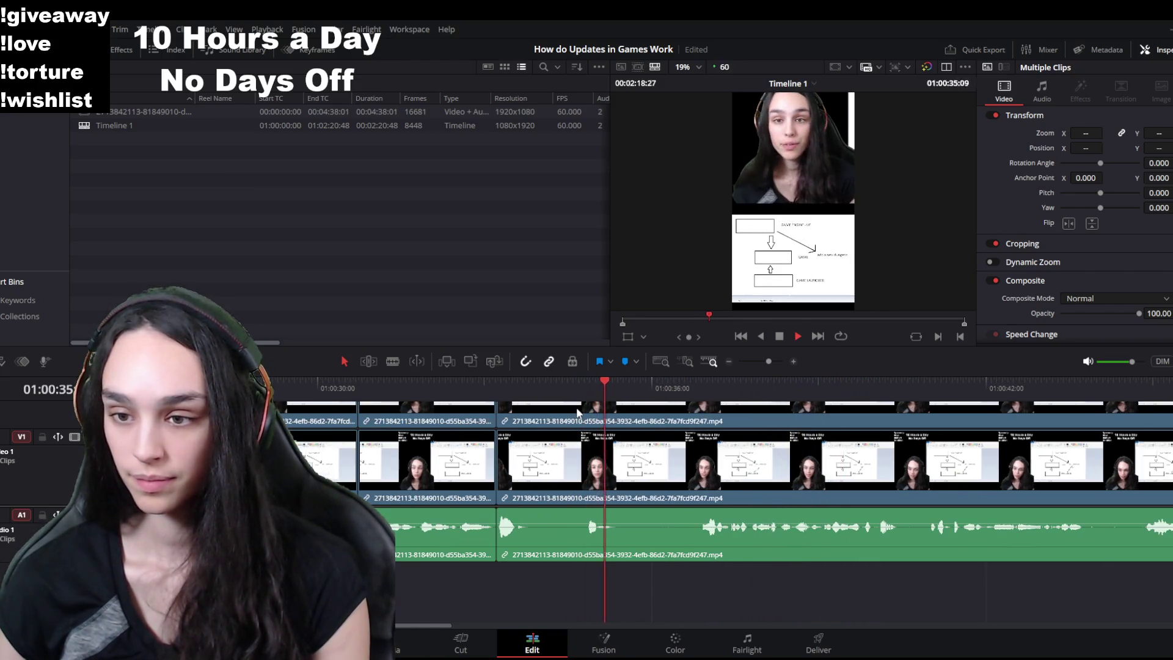
key("space")
key("ctrl+b")
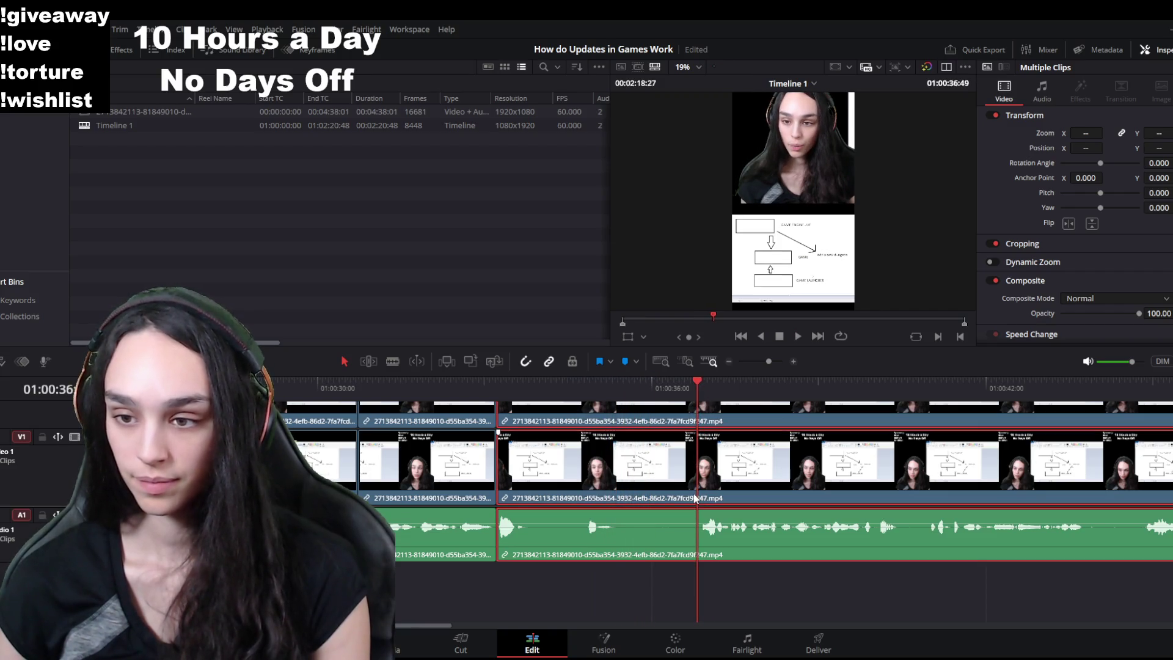
left_click_drag(688, 470, 515, 463)
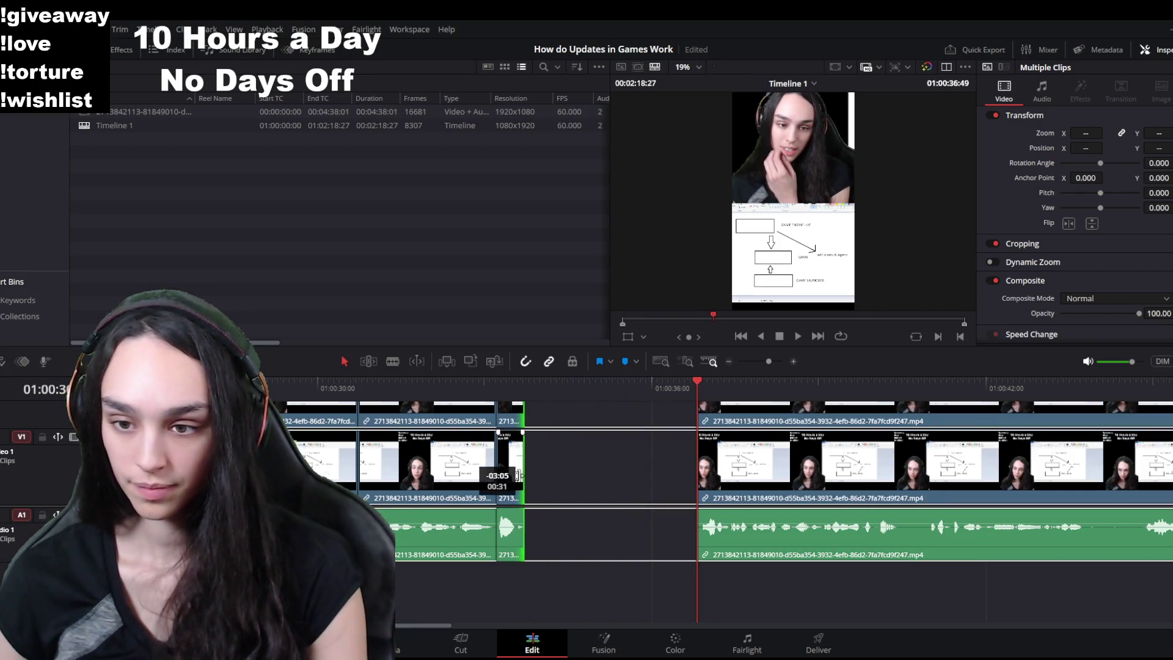
left_click(576, 443)
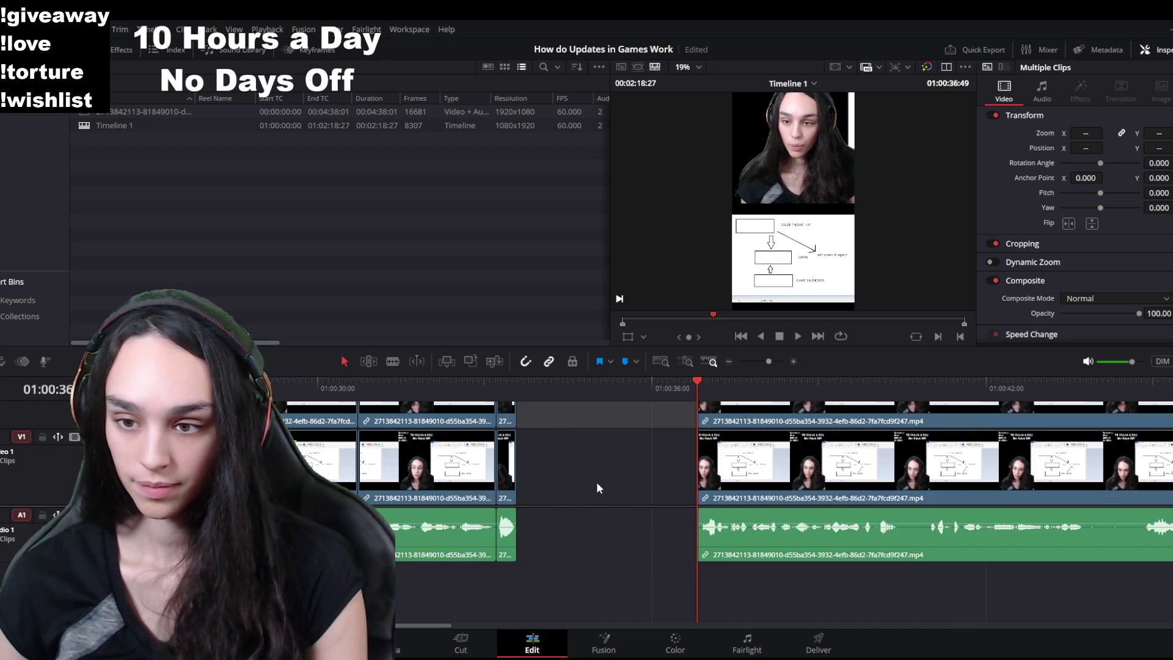
key("Delete")
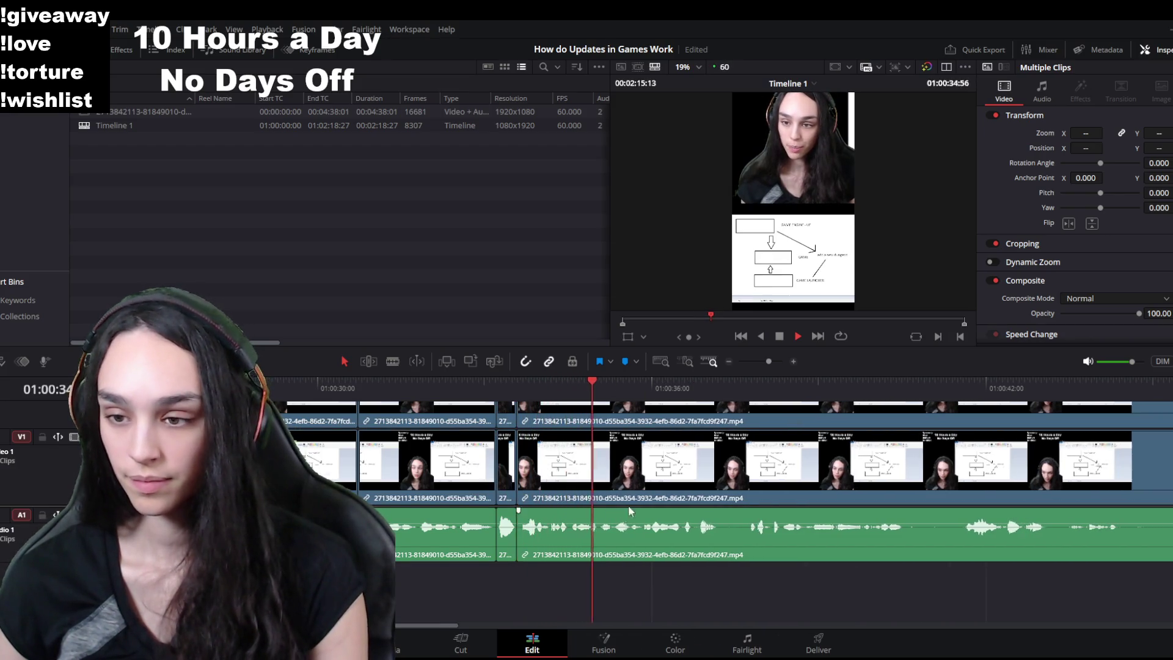
Step: Ripple delete the remaining unwanted short piece, bringing the timeline to 2:15:13
key("space")
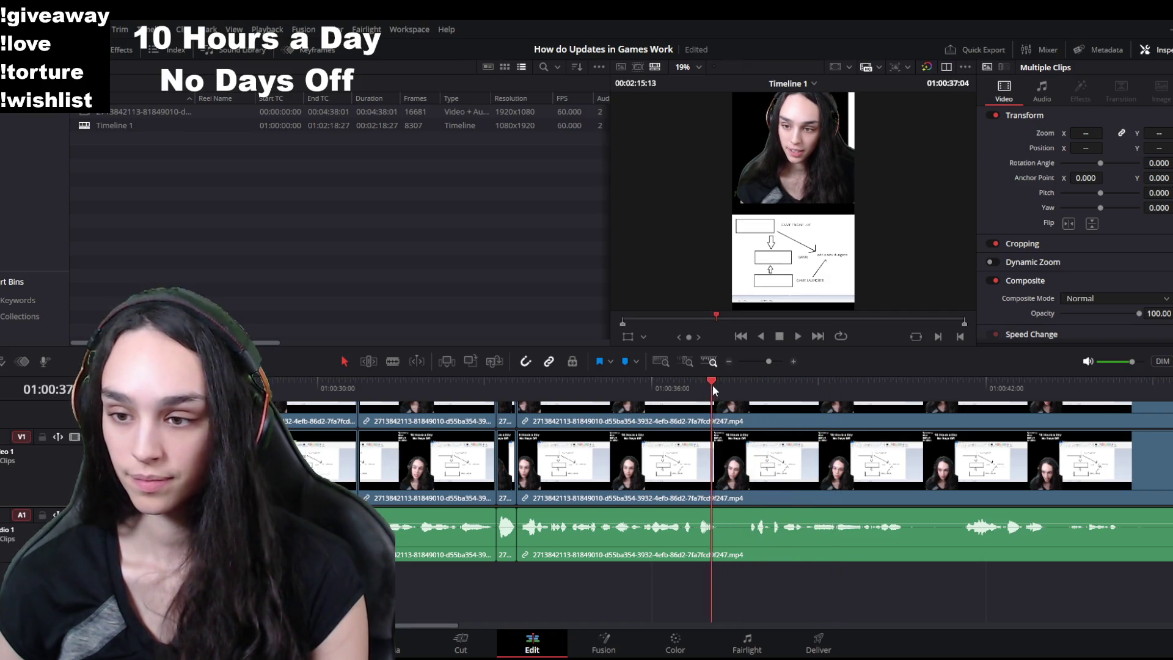
left_click(761, 465)
key("Delete")
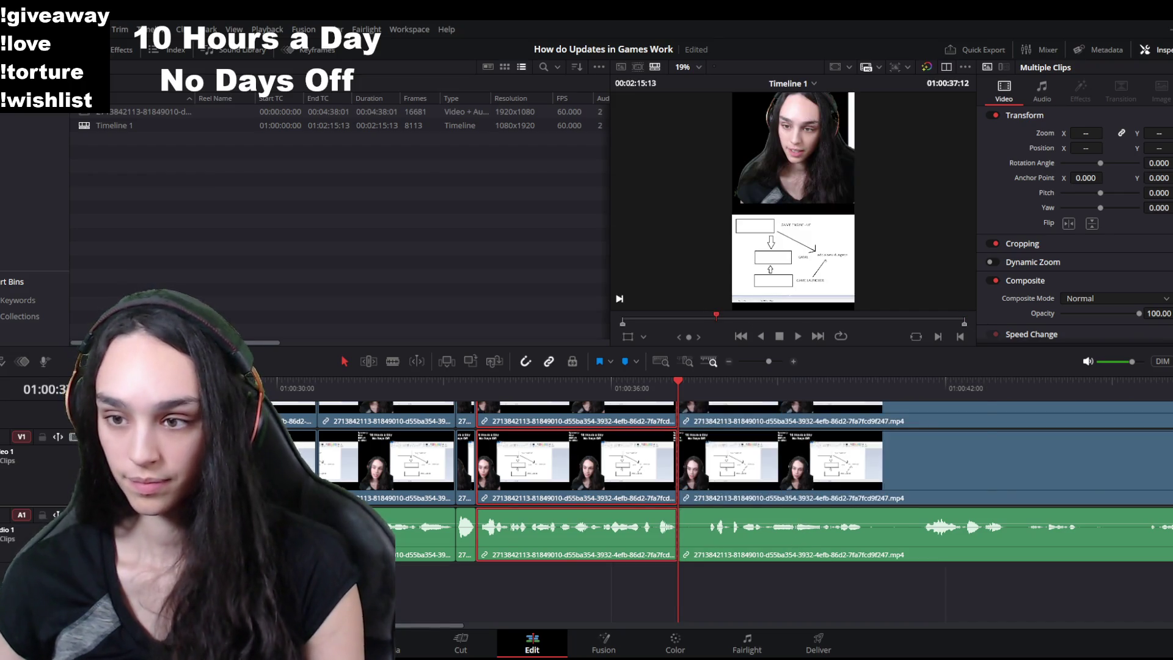
key("ctrl+minus")
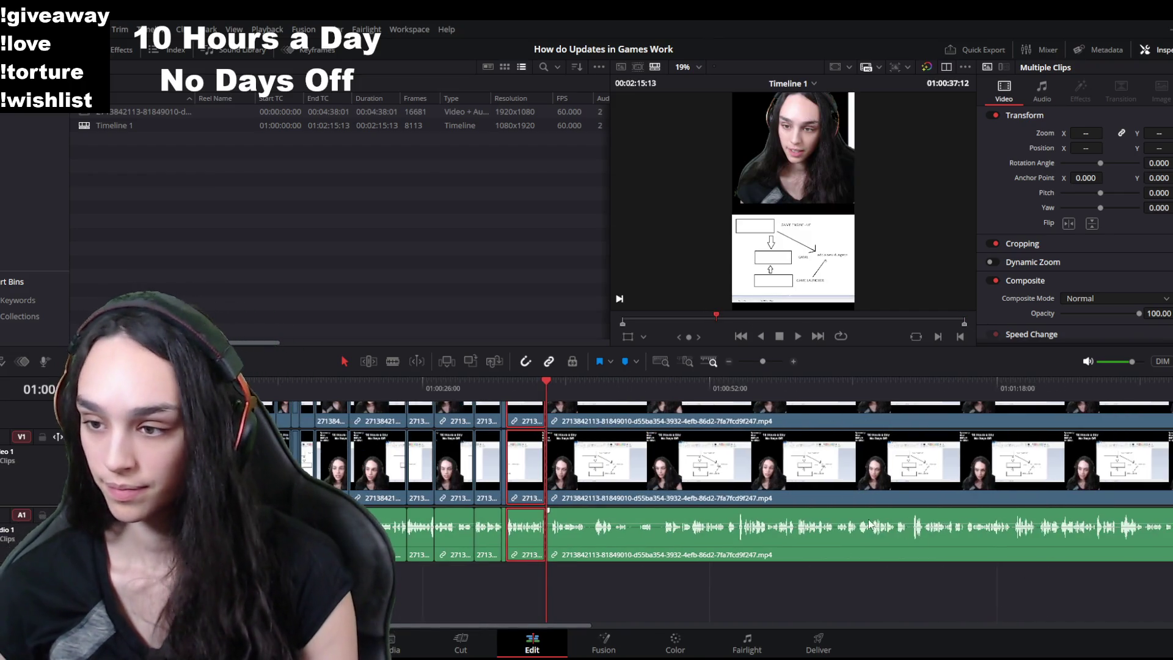
Step: Play through the later footage to locate the start of the unwanted stretch
left_click(670, 392)
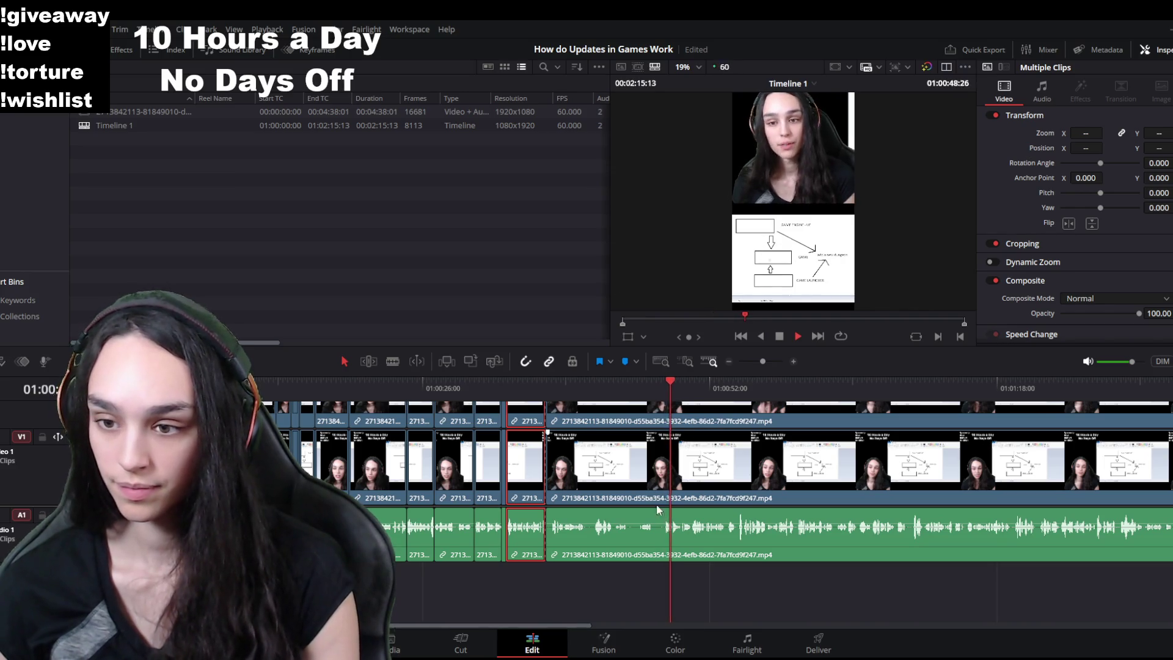
key("ctrl+equal")
left_click(819, 408)
key("space")
left_click_drag(863, 400, 850, 396)
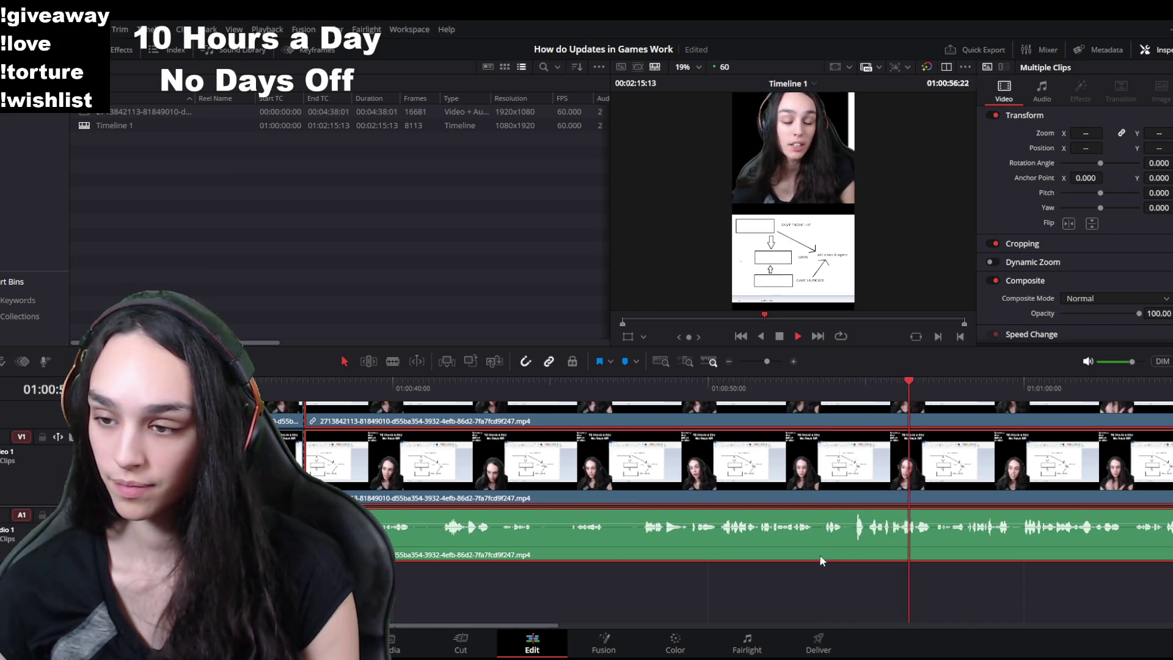
key("ctrl+minus")
key("ctrl+minus")
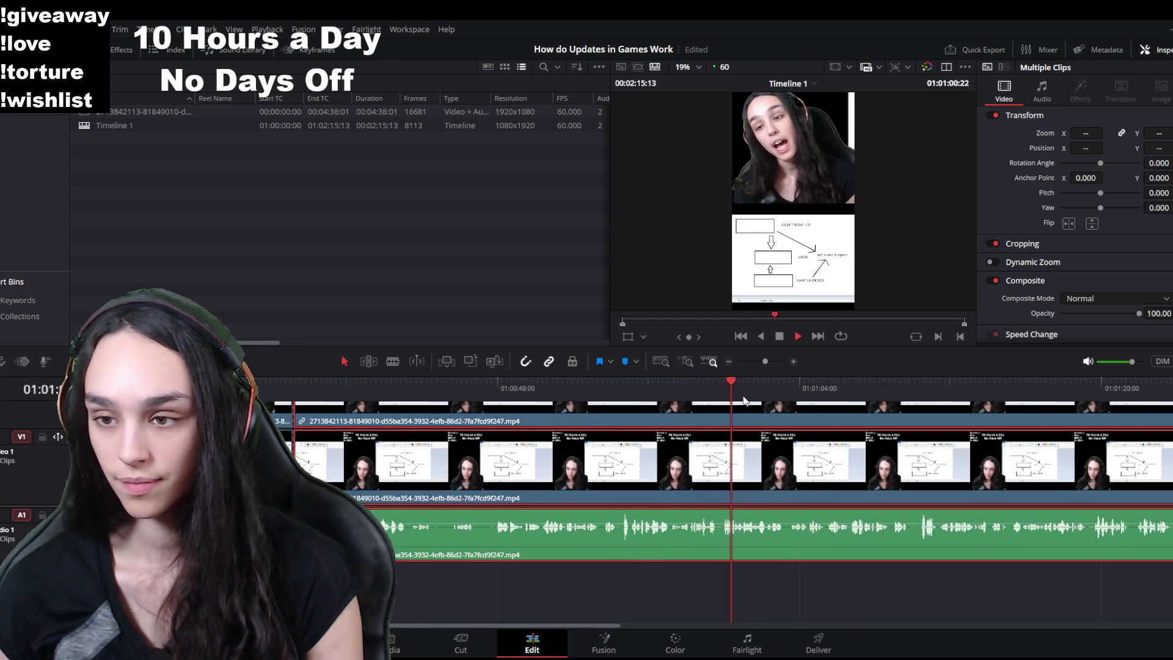
key("space")
Step: Split at 01:01:00:00 and ripple delete the 23-second section, leaving the timeline at 1:52:25
key("ctrl+equal")
key("ctrl+equal")
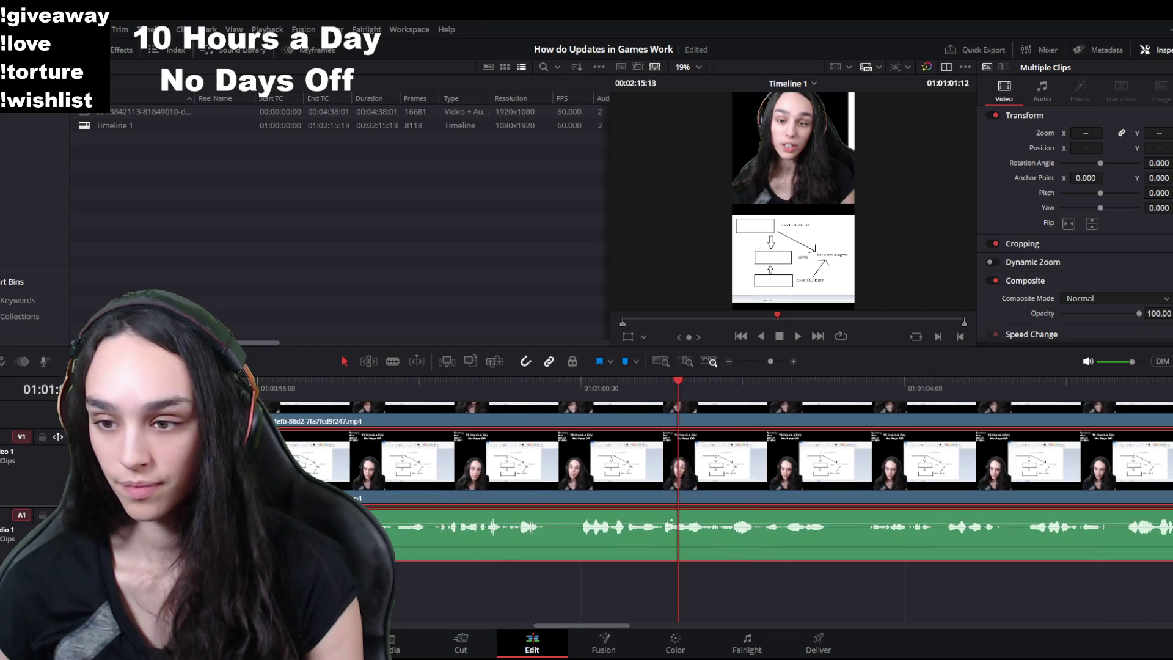
left_click(582, 387)
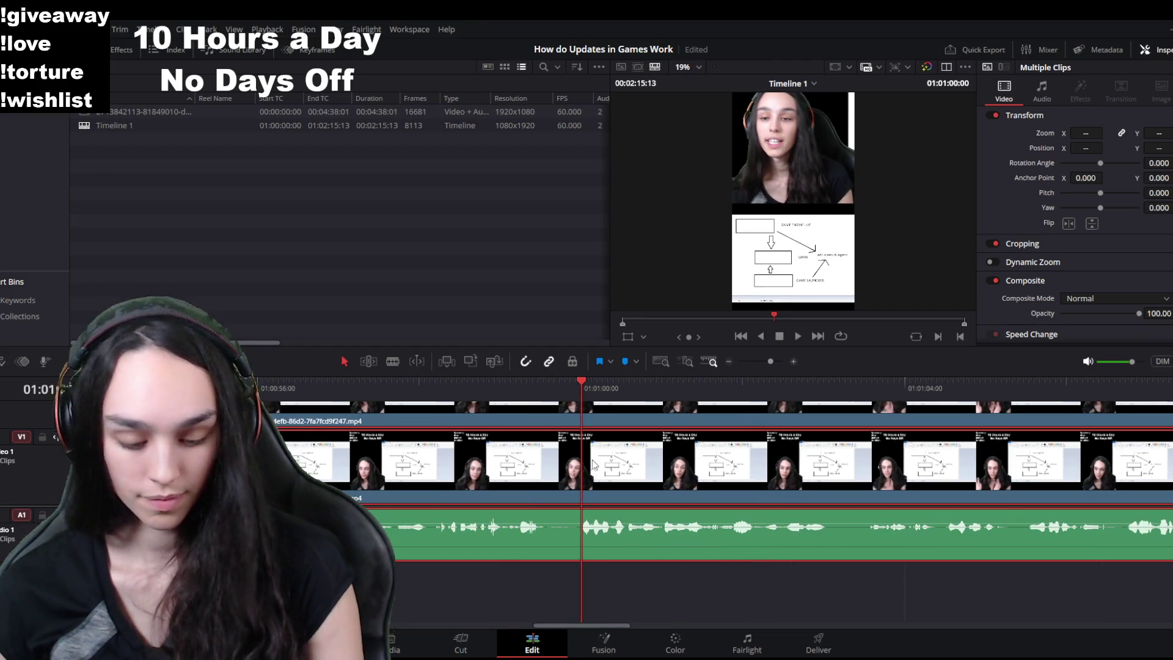
key("ctrl+b")
key("shift+Delete")
key("space")
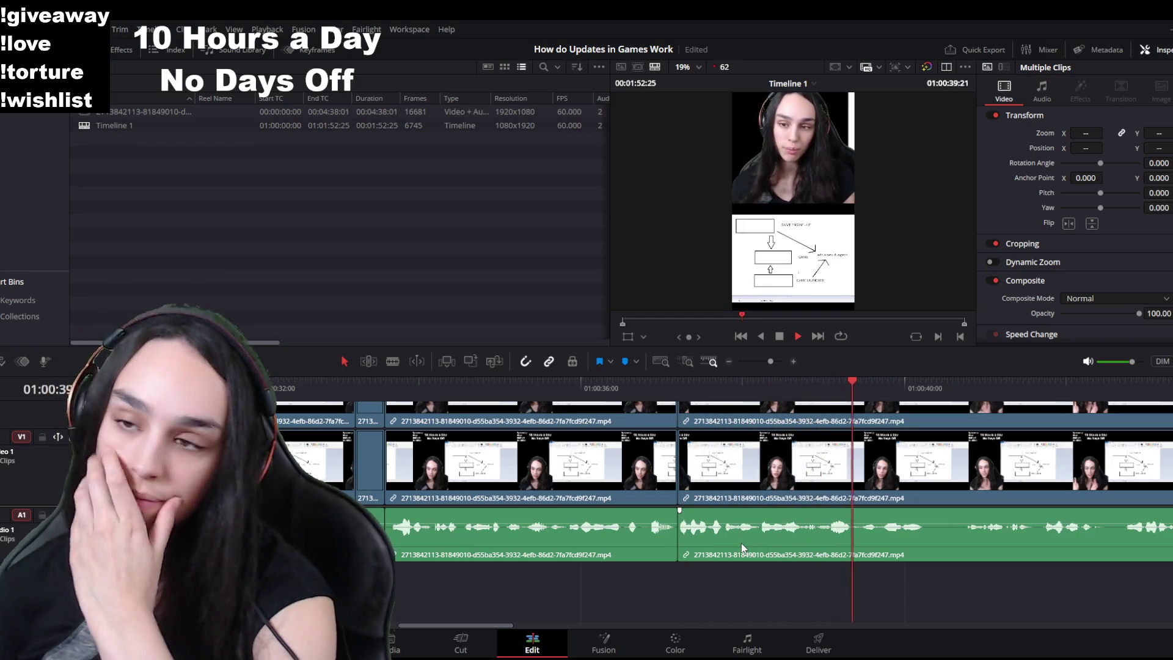
Step: Park the playhead at the pause around 01:00:41, split the clip there and play on to review
key("ctrl+minus")
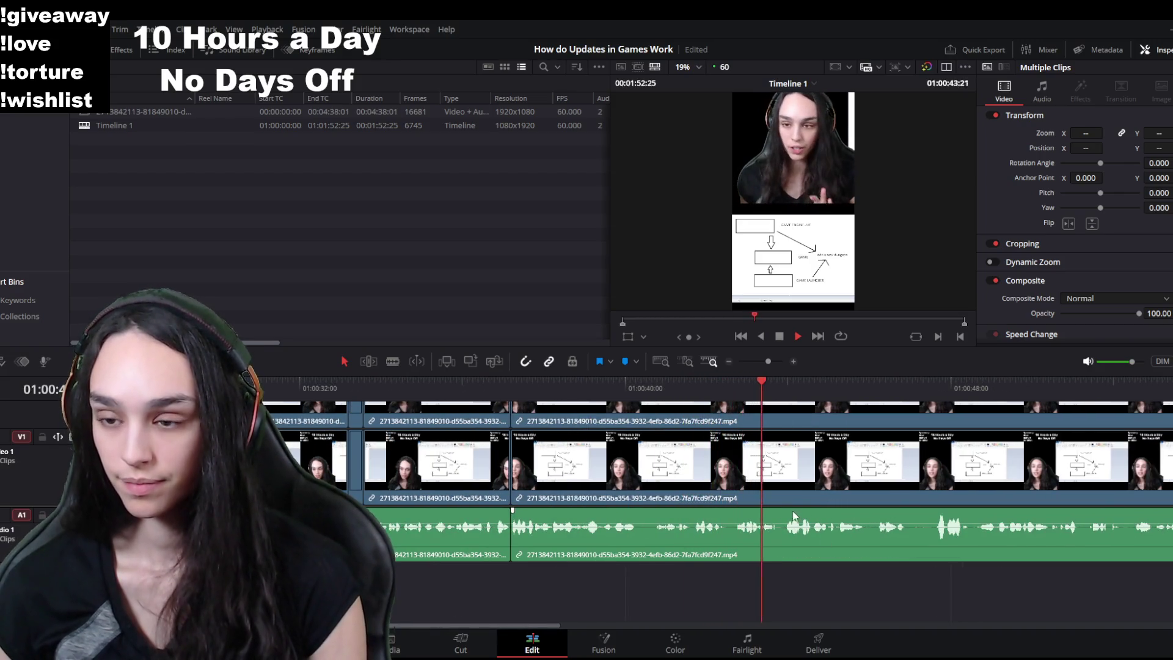
left_click(699, 379)
left_click(691, 381)
left_click(693, 385)
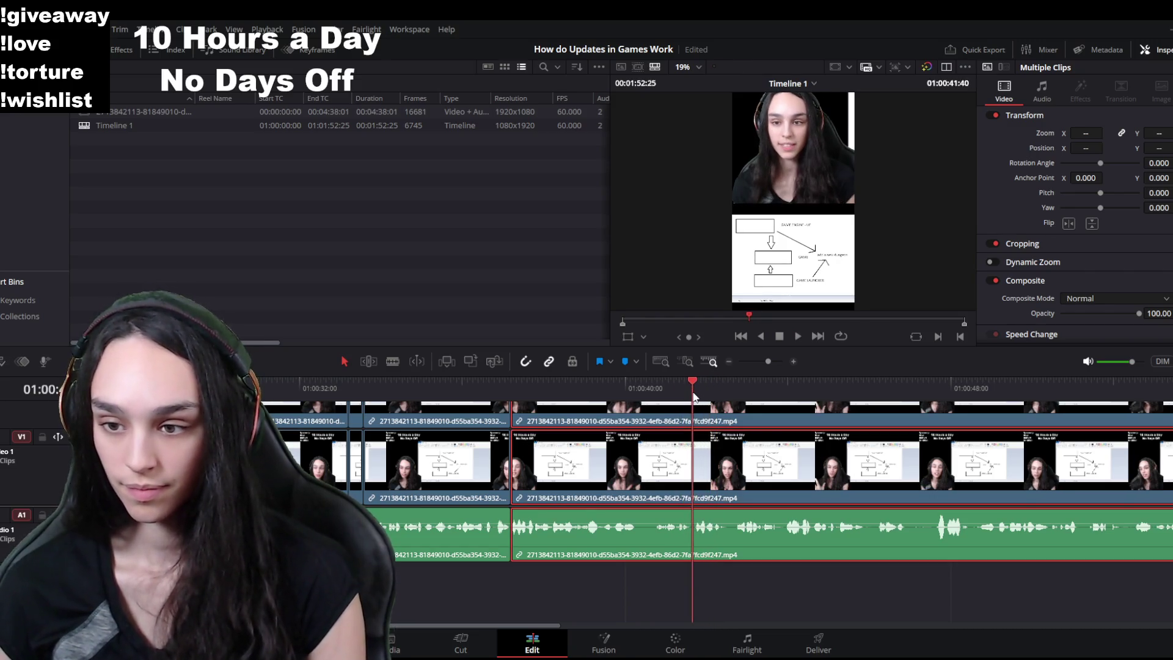
key("ctrl+b")
key("space")
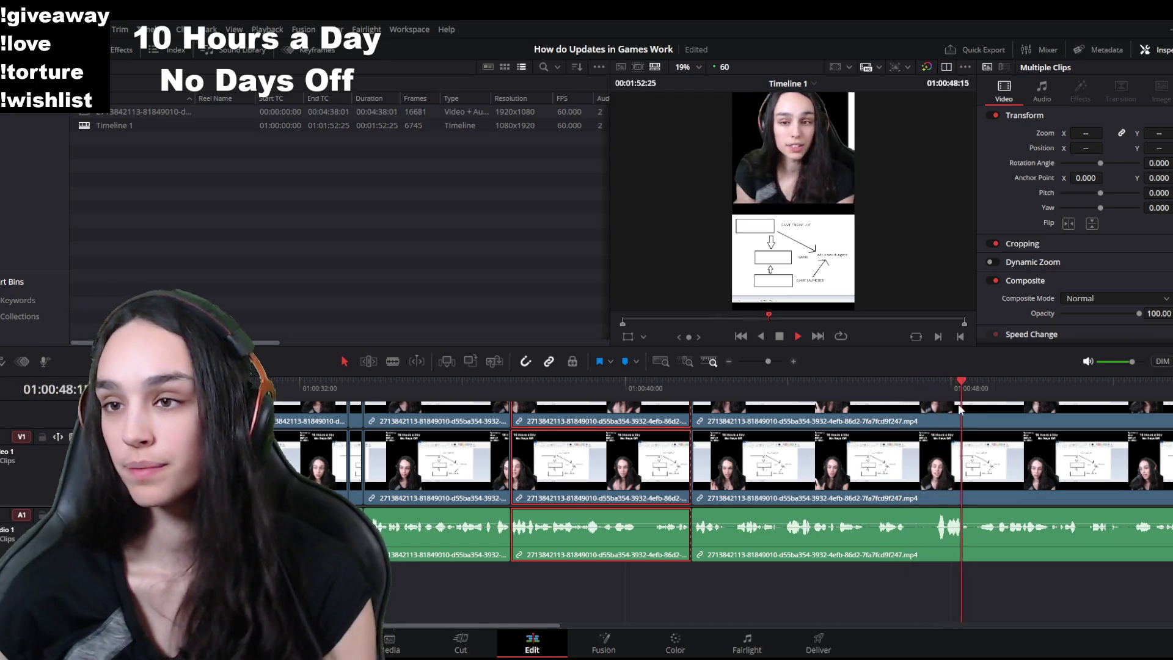
scroll(855, 559, "down", 3)
scroll(855, 559, "down", 1)
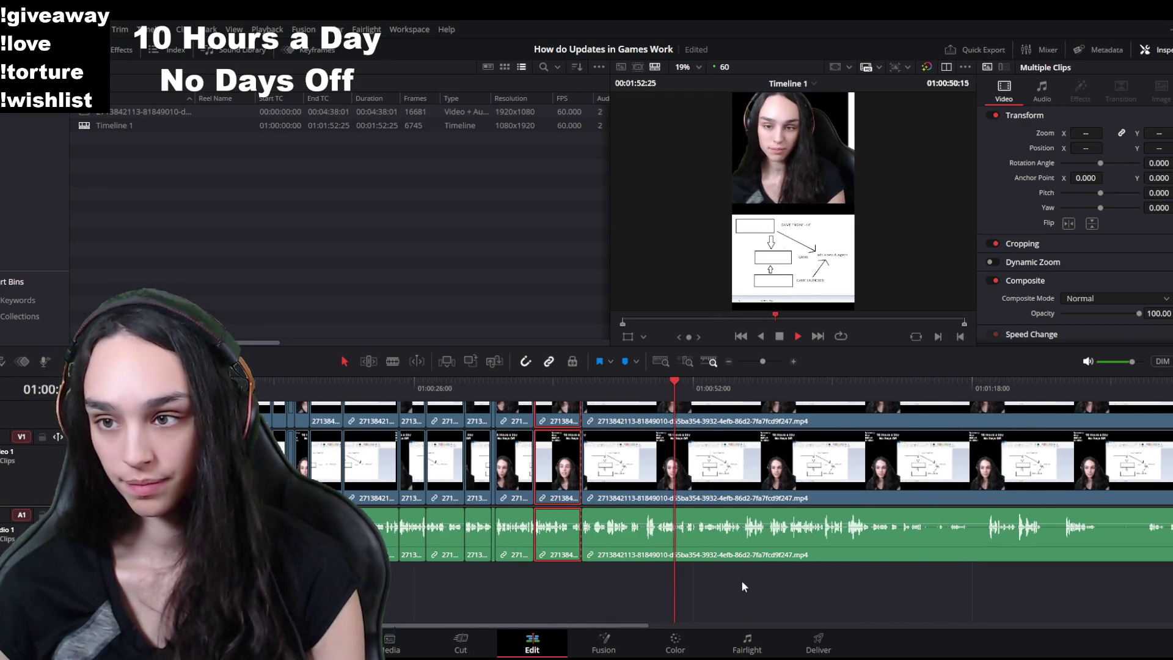
left_click(607, 592)
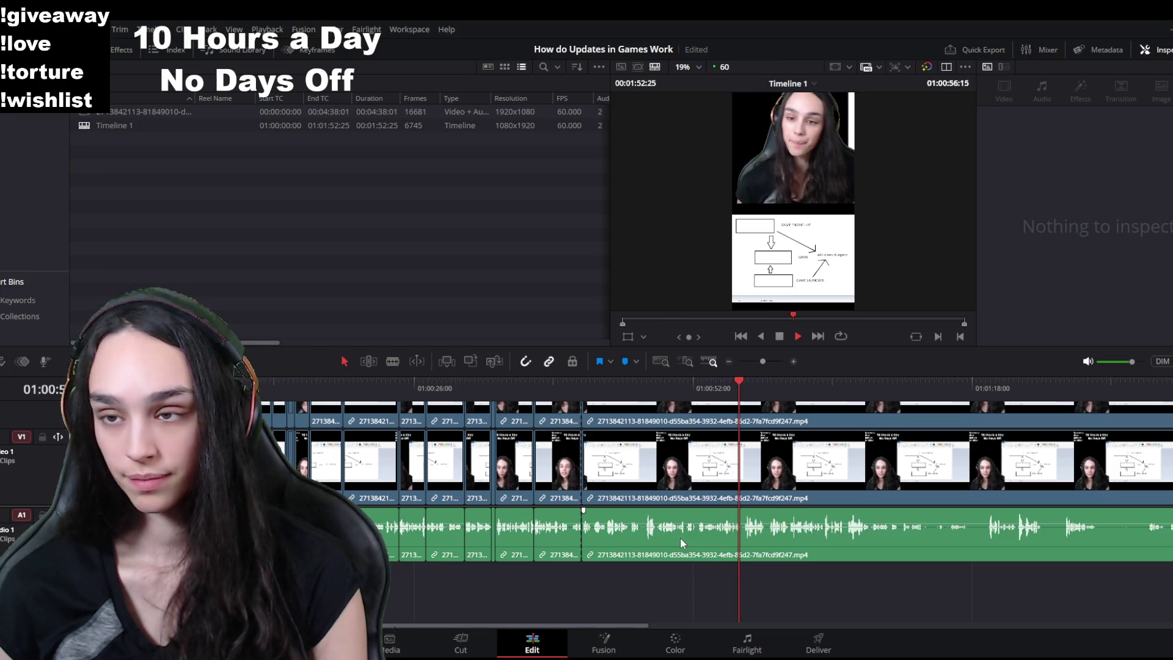
left_click(680, 538)
key("space")
scroll(679, 537, "up", 2)
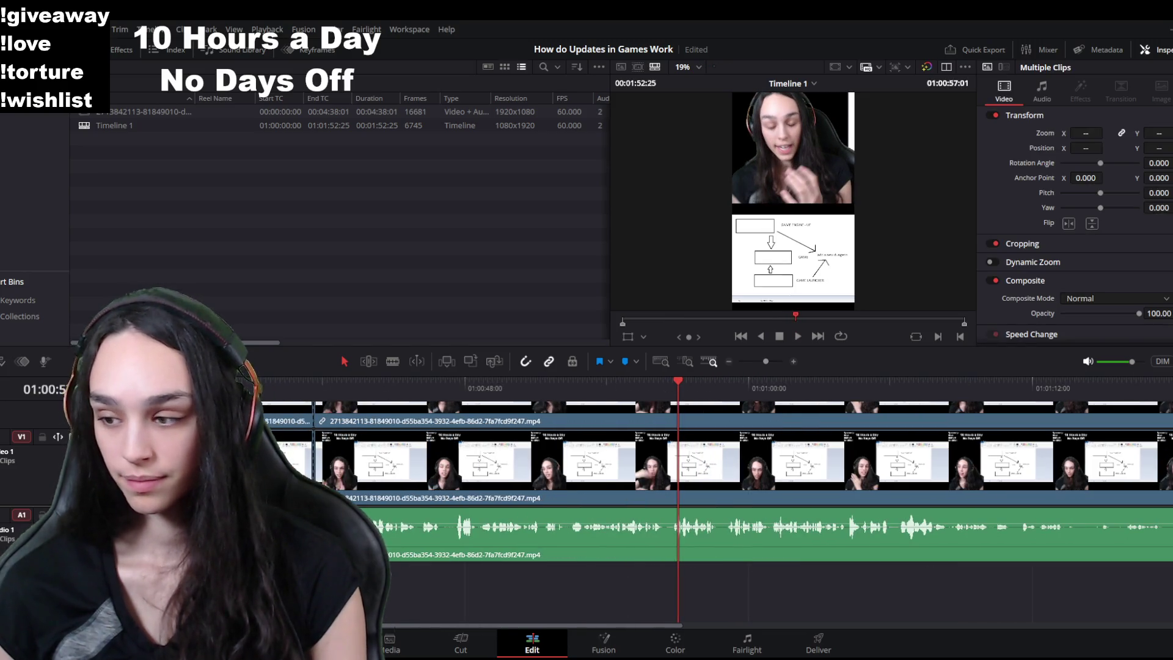
Step: Scrub around 01:00:47 to pin down the next pause start and select the clips at the playhead
left_click(558, 385)
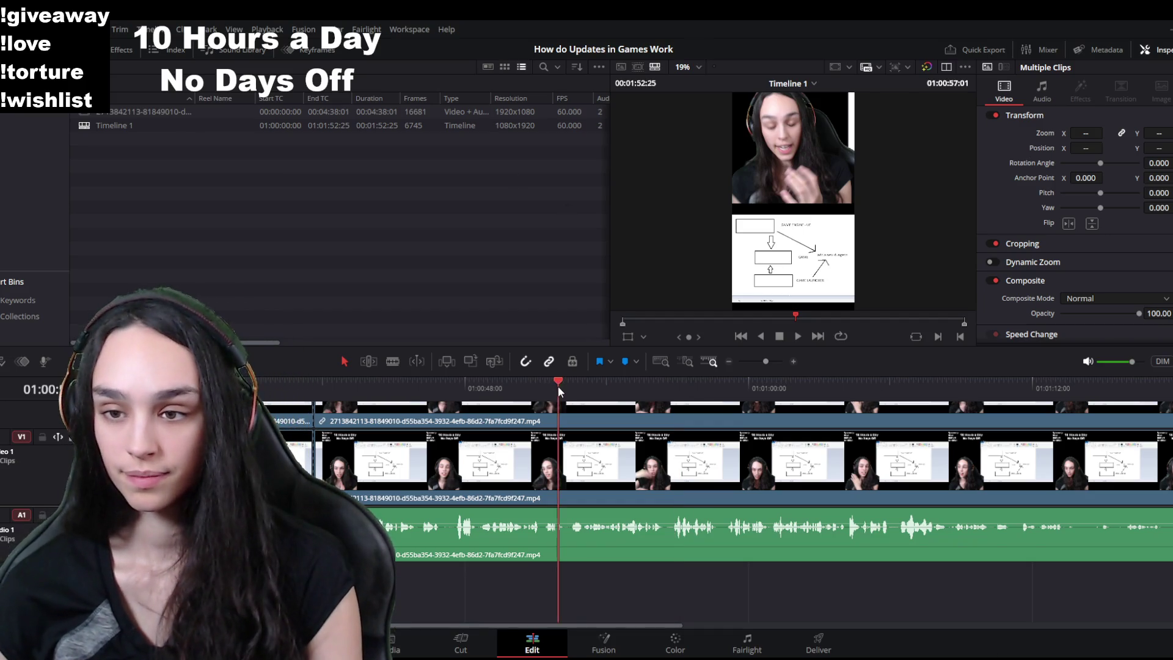
key("space")
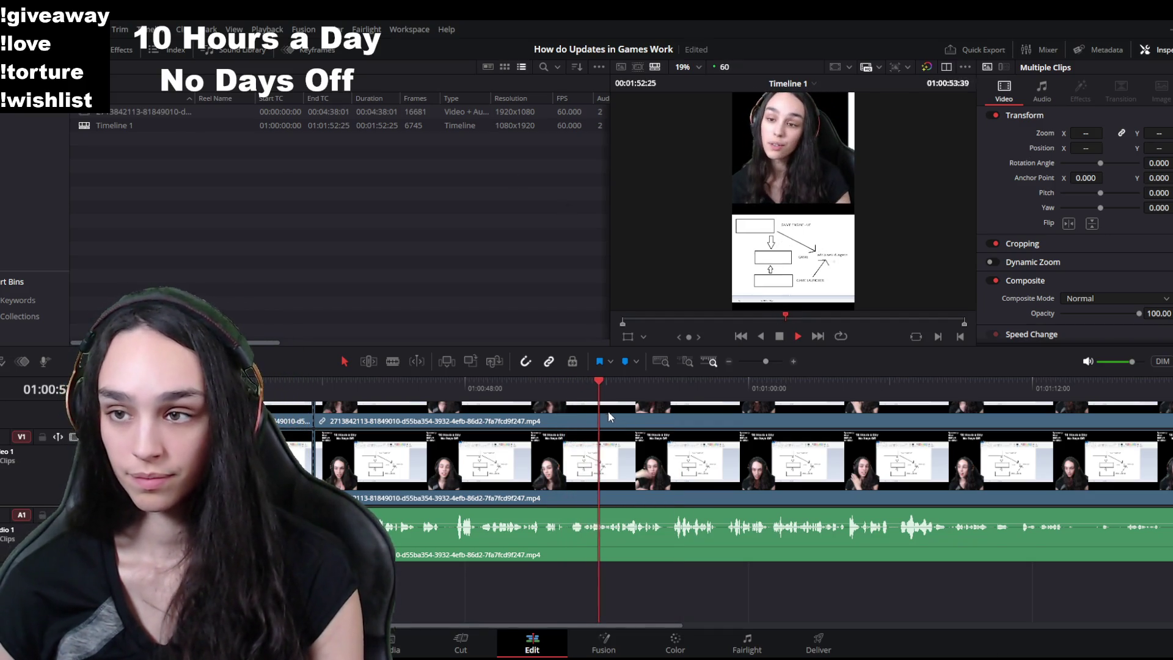
left_click_drag(605, 397, 452, 387)
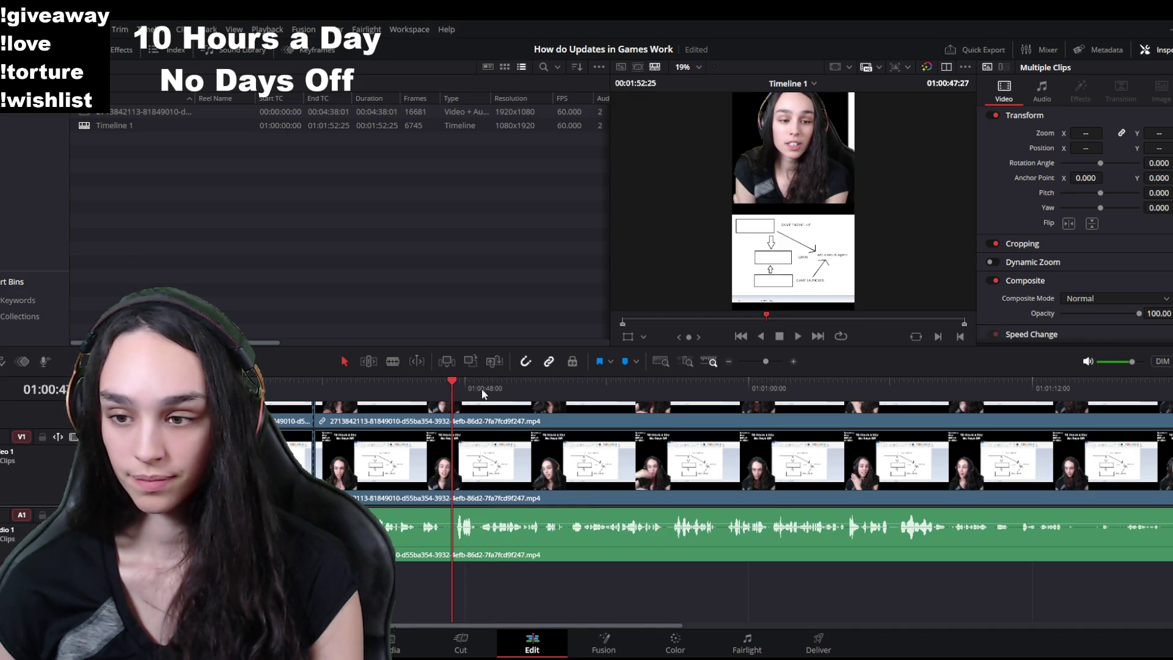
left_click(603, 385)
left_click(605, 388)
left_click(568, 389)
left_click(581, 392)
left_click_drag(581, 400, 586, 401)
left_click(601, 478)
left_click_drag(609, 627, 547, 620)
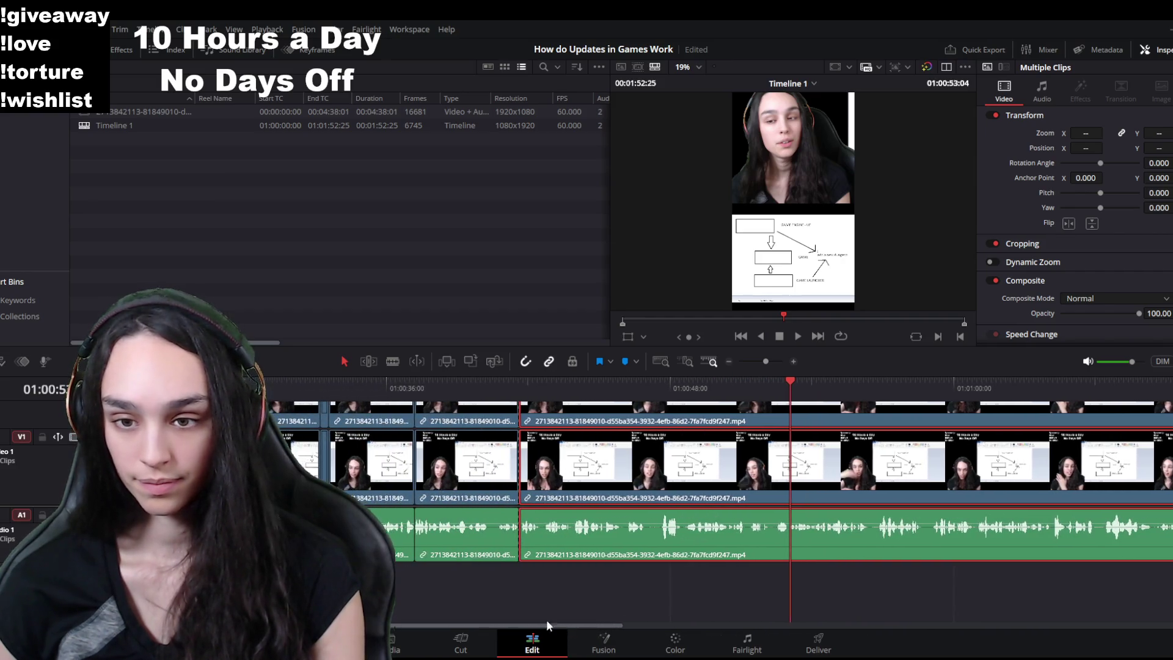
Step: Compare the footage at 34 and 52 seconds, then split the clip at the 53-second point
left_click(327, 387)
key("space")
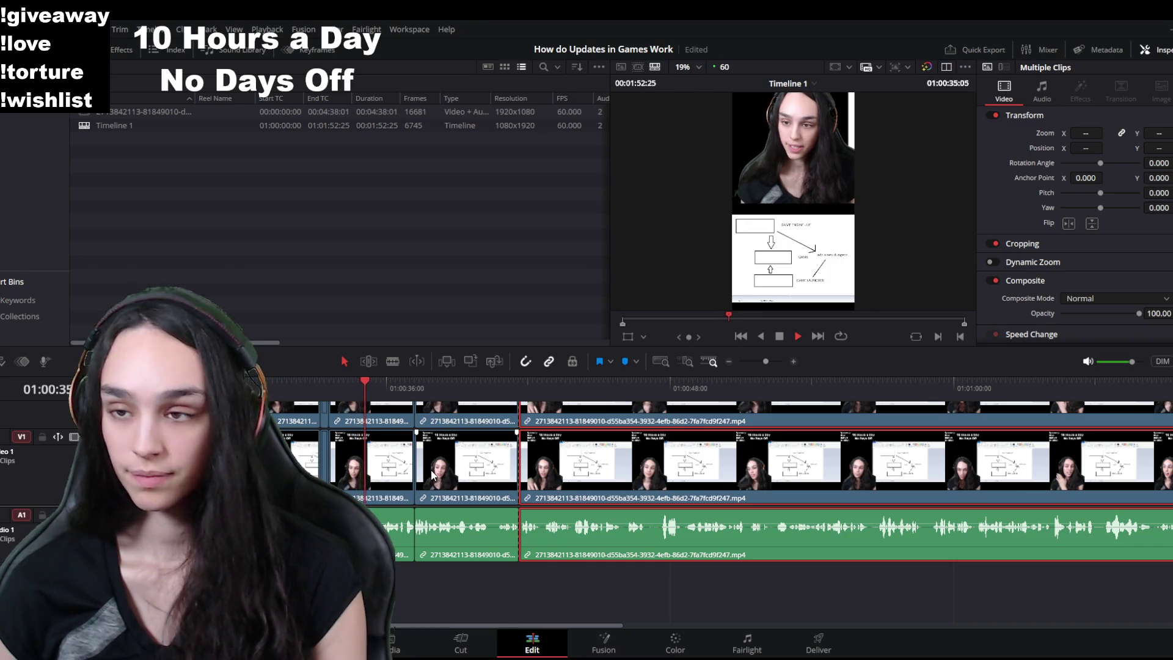
key("space")
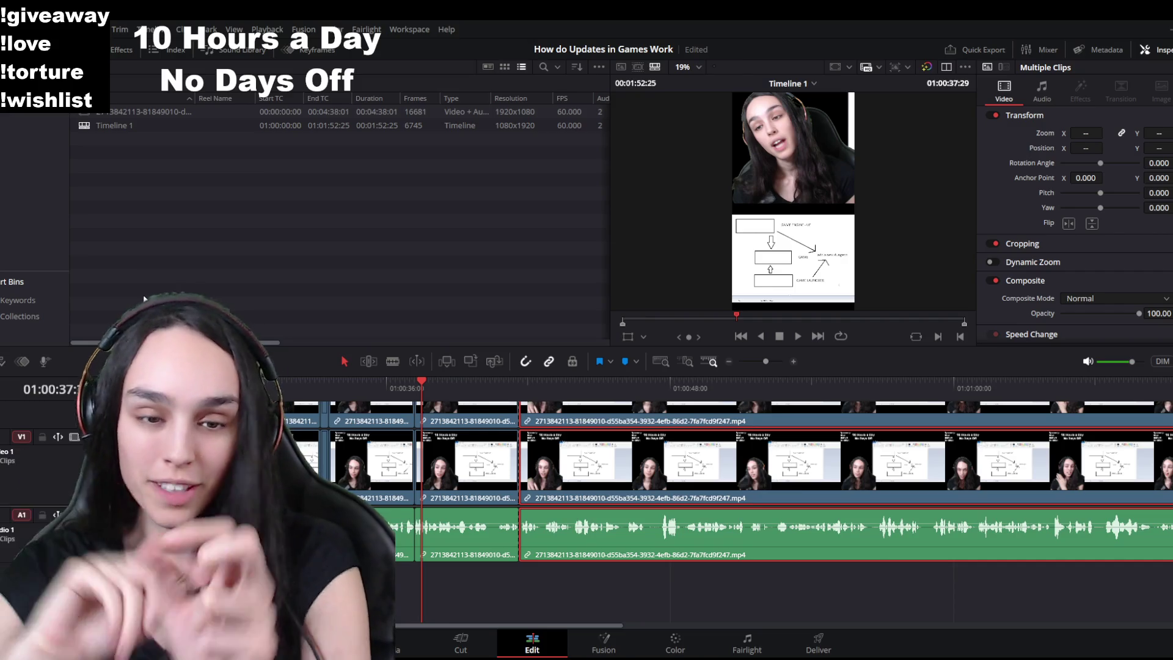
key("space")
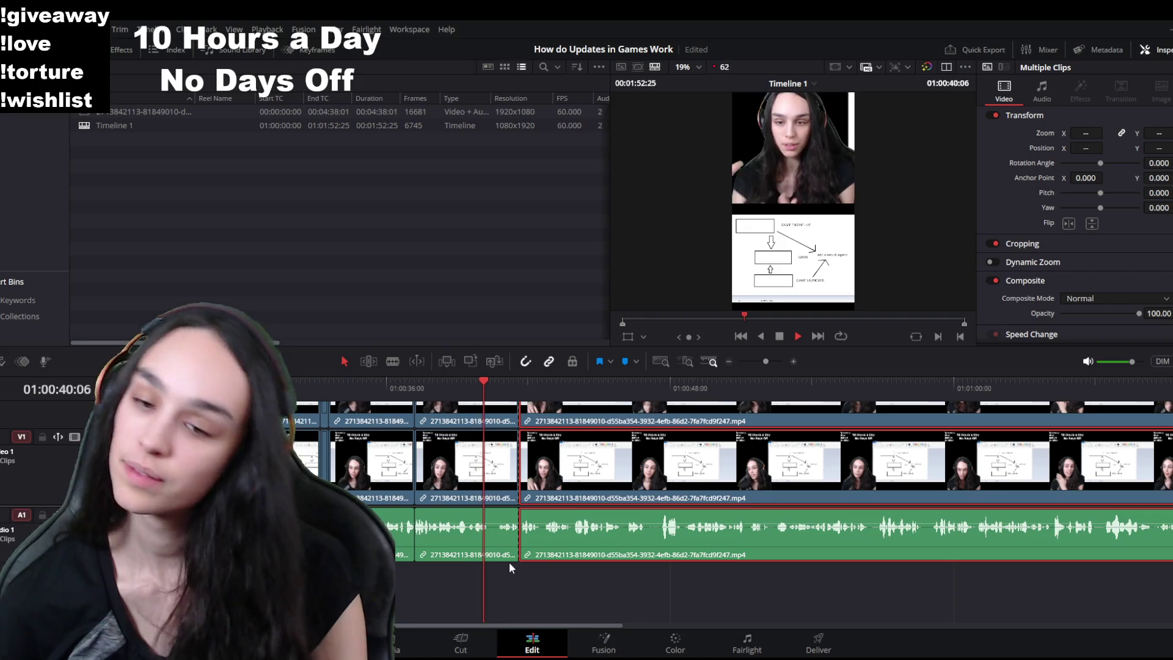
left_click(320, 388)
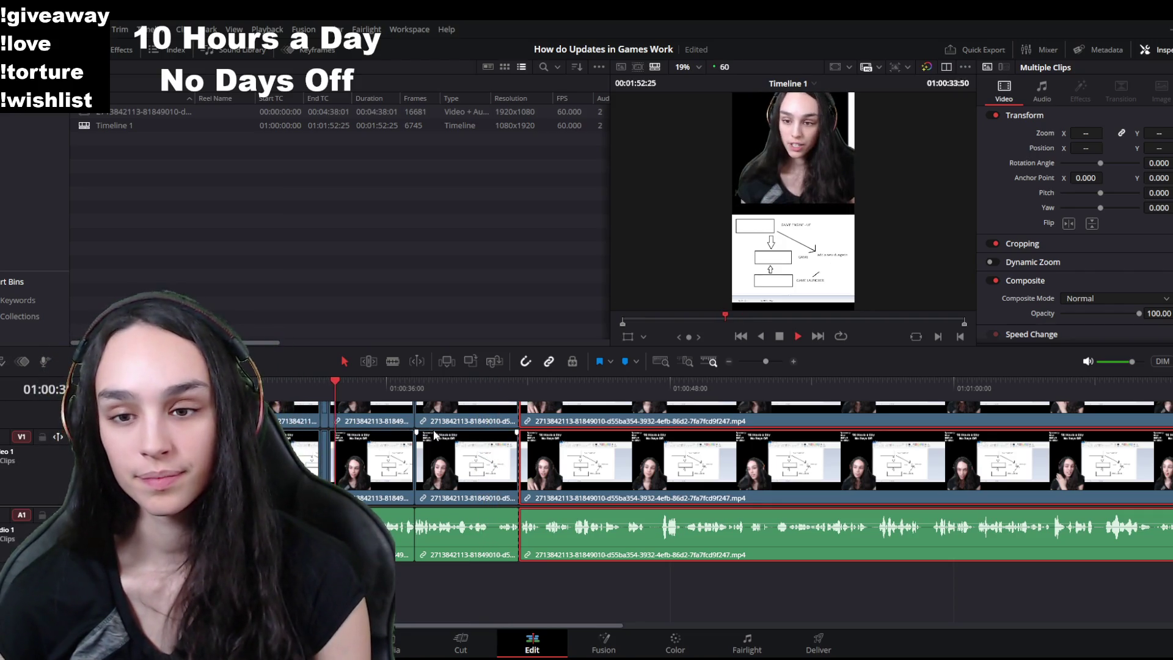
left_click(751, 392)
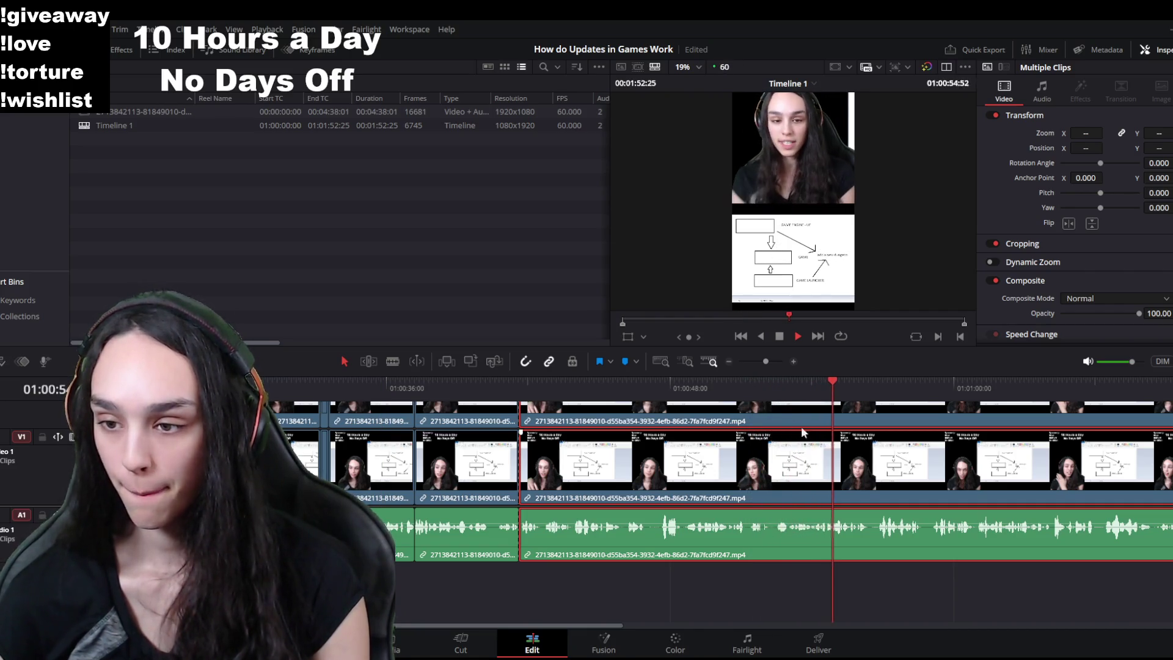
left_click(330, 384)
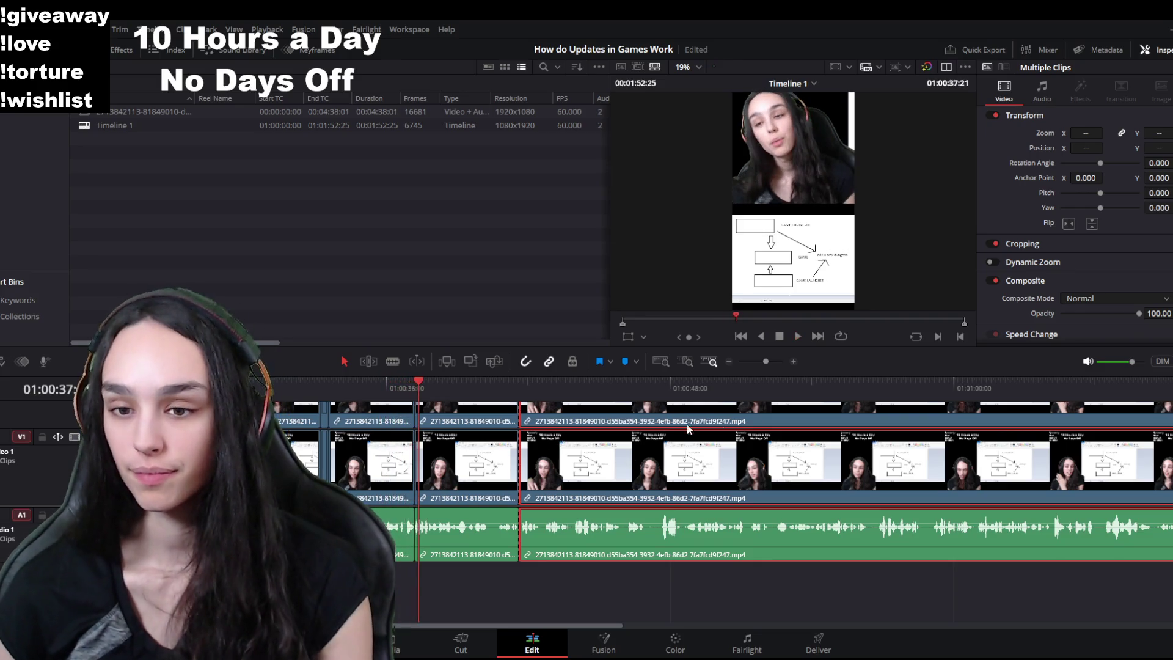
left_click(784, 386)
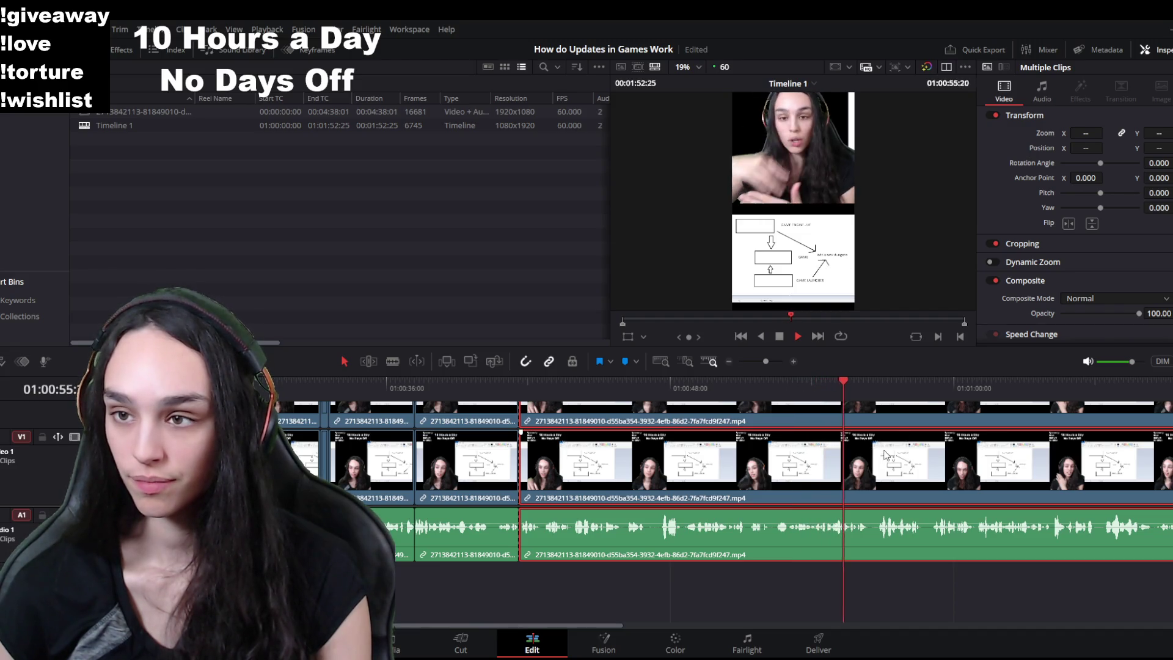
left_click_drag(829, 387, 777, 405)
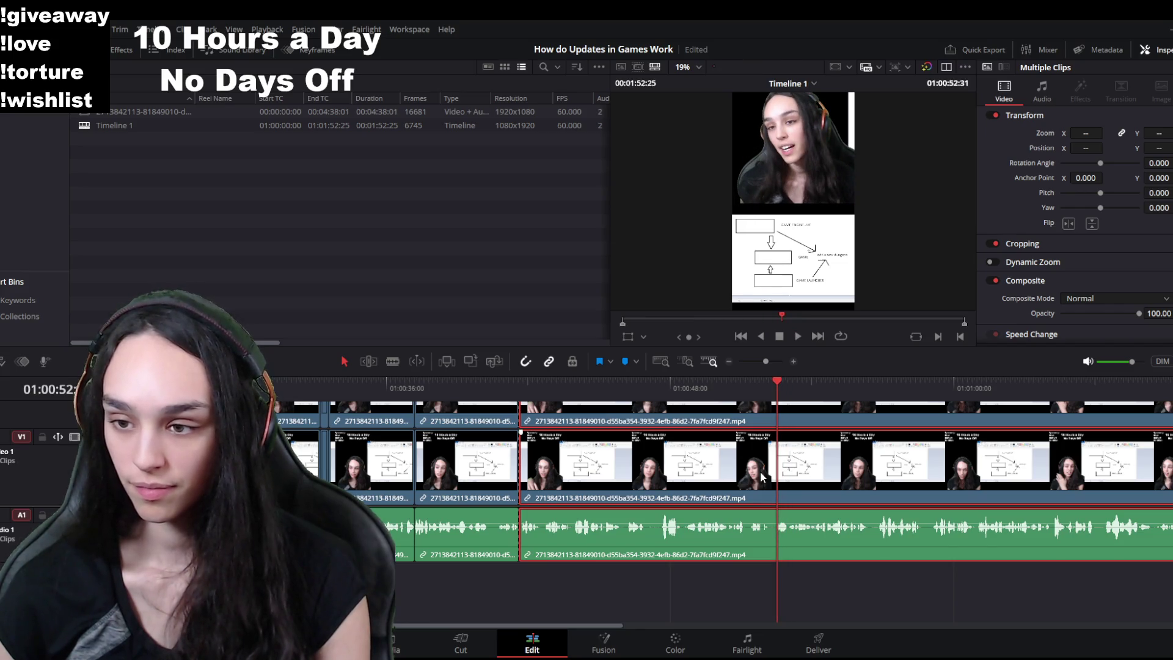
key("ctrl+b")
Step: Recheck both ends, ripple delete the unwanted middle clip between them, and save the project
left_click(321, 389)
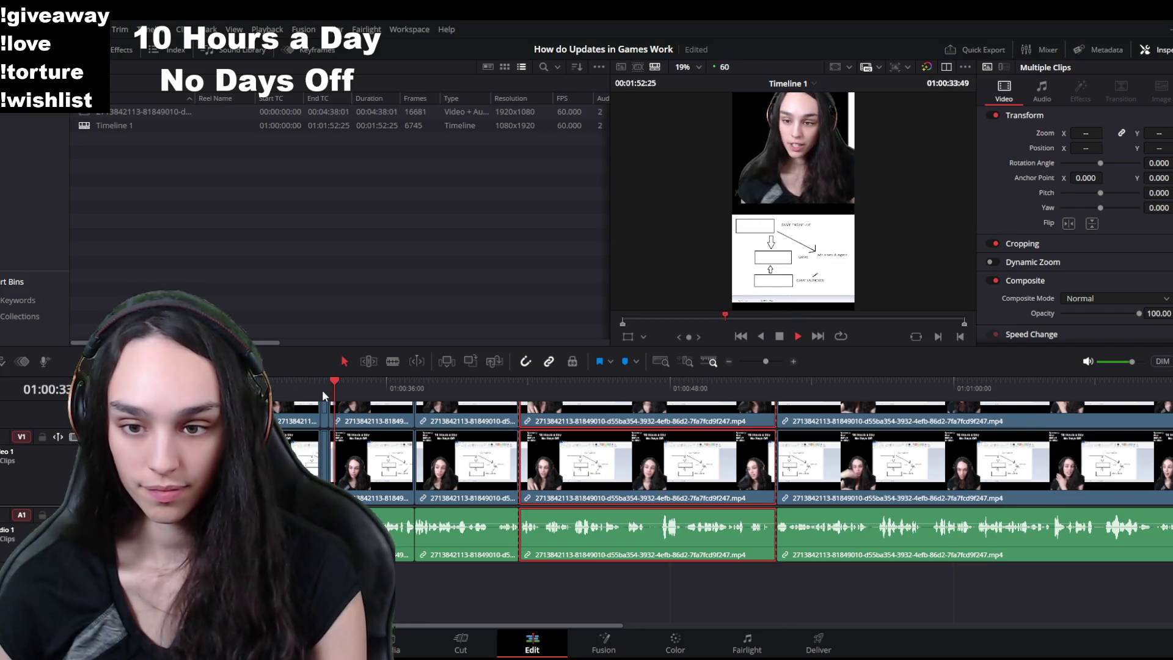
left_click(777, 390)
key("space")
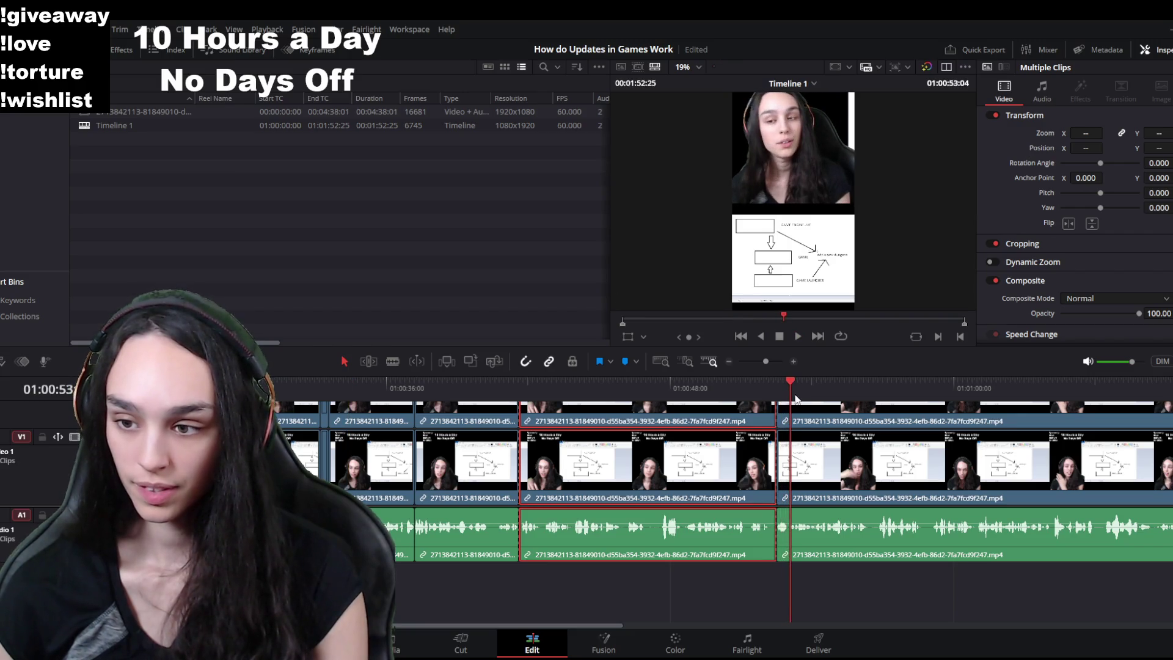
left_click(292, 392)
key("space")
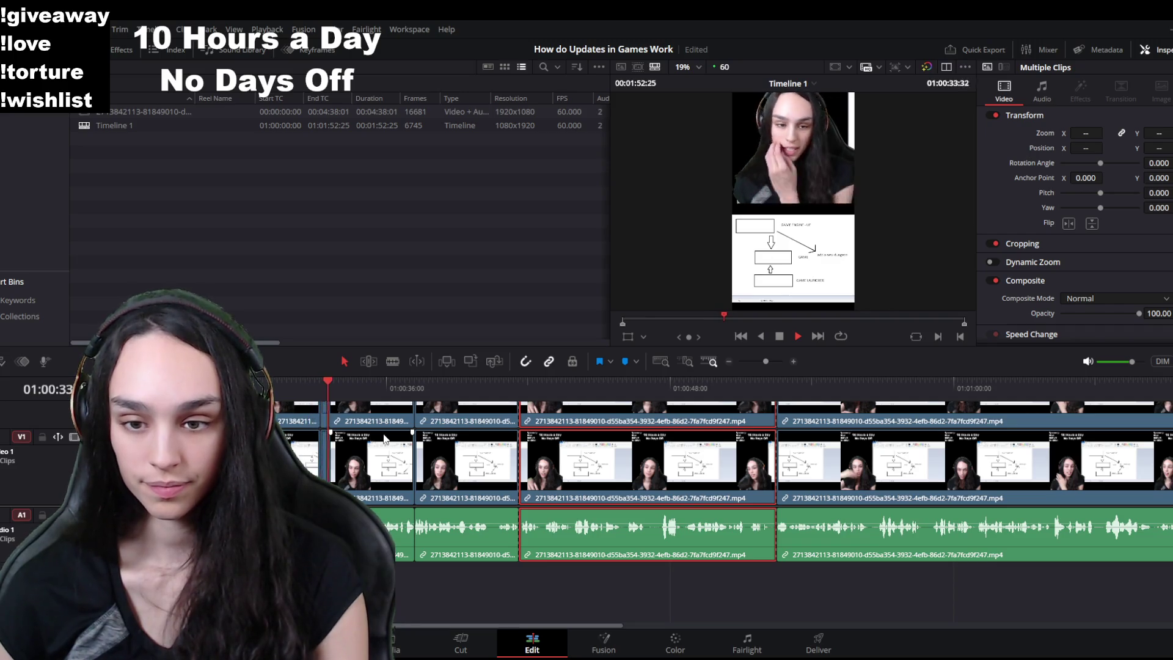
key("space")
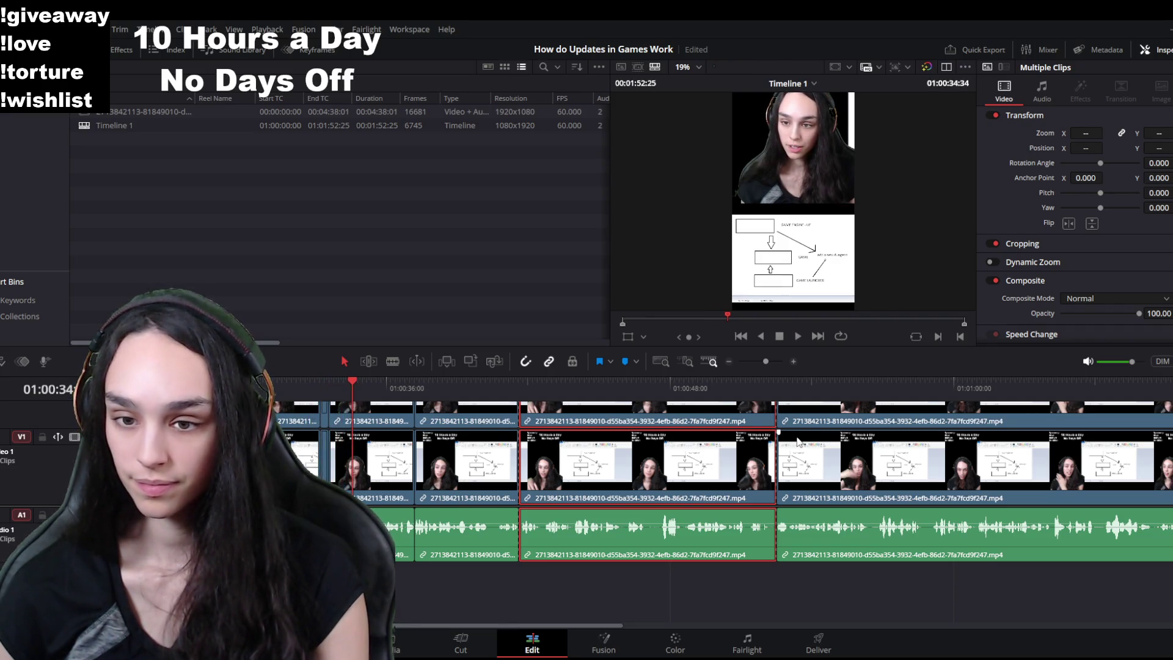
left_click(515, 401)
key("space")
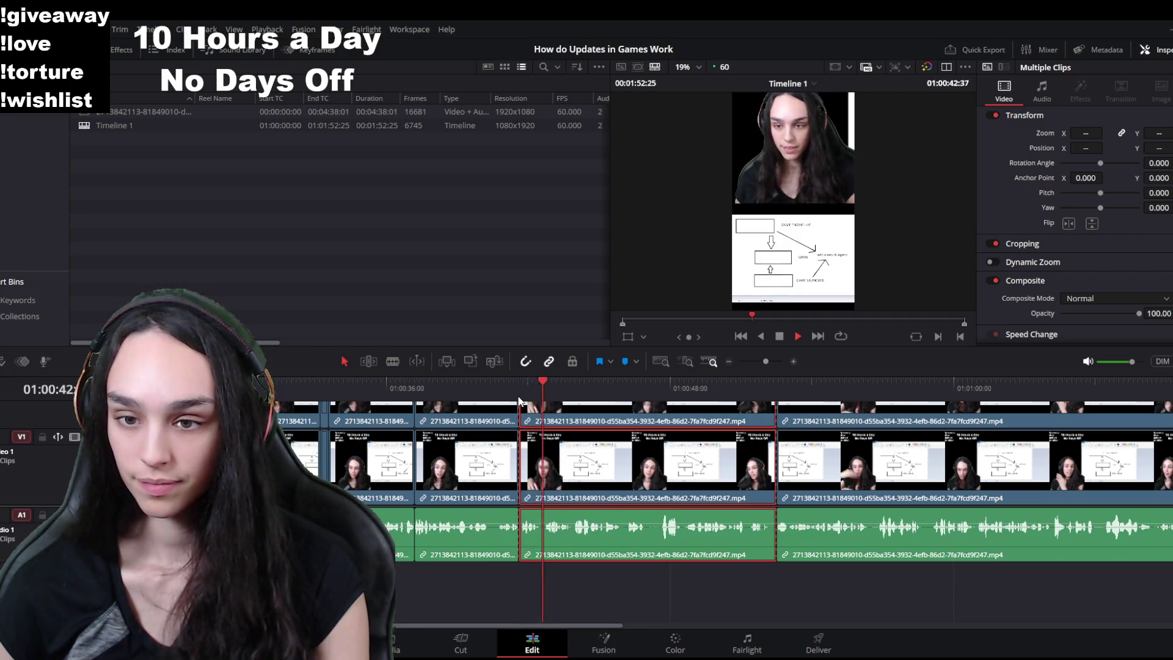
key("Delete")
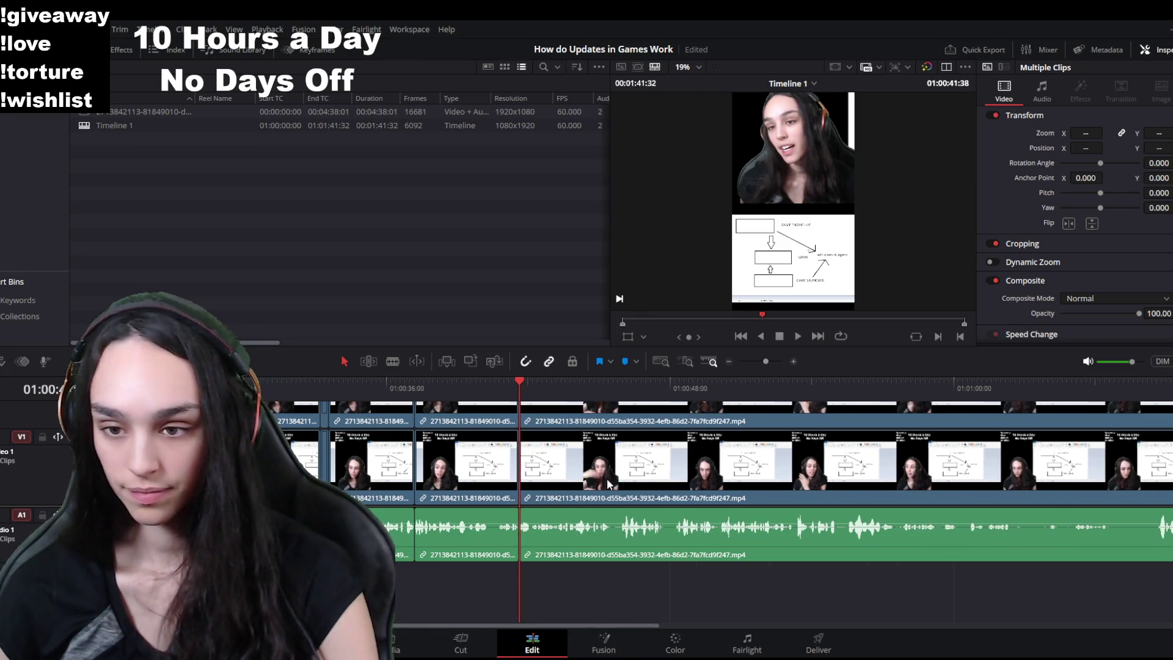
key("space")
scroll(467, 587, "down", 2)
scroll(465, 578, "down", 2)
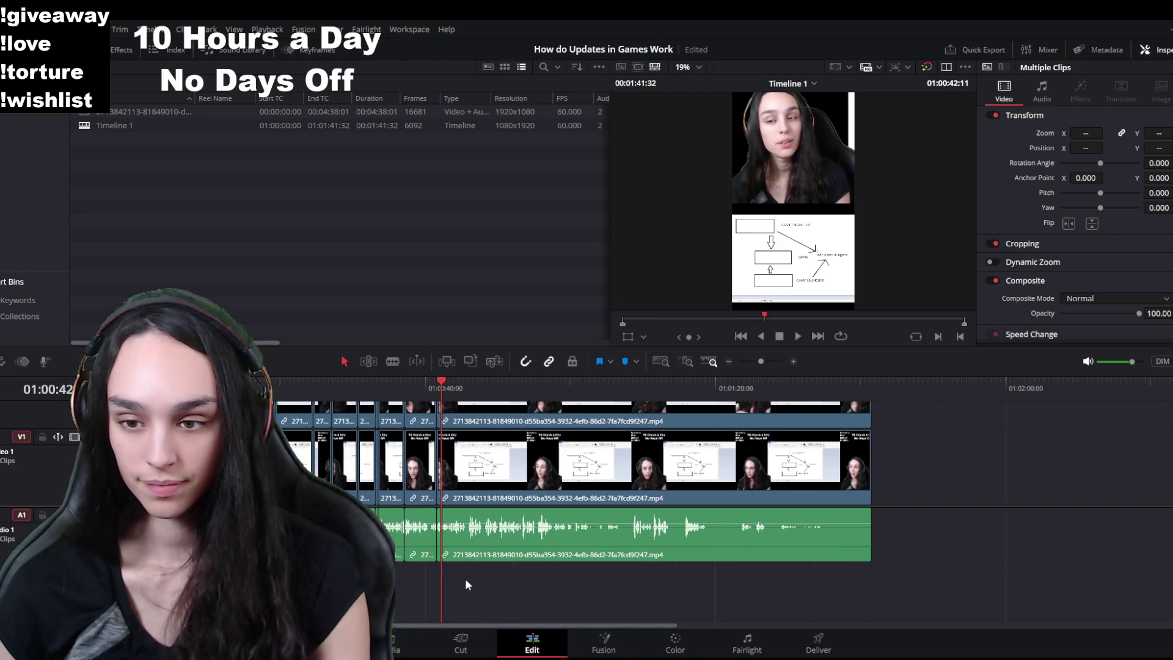
key("ctrl+s")
Step: Trim the last clip's end shorter and delete the leftover gap so the edit runs about 1:25
left_click_drag(870, 414, 718, 414)
scroll(553, 455, "up", 2)
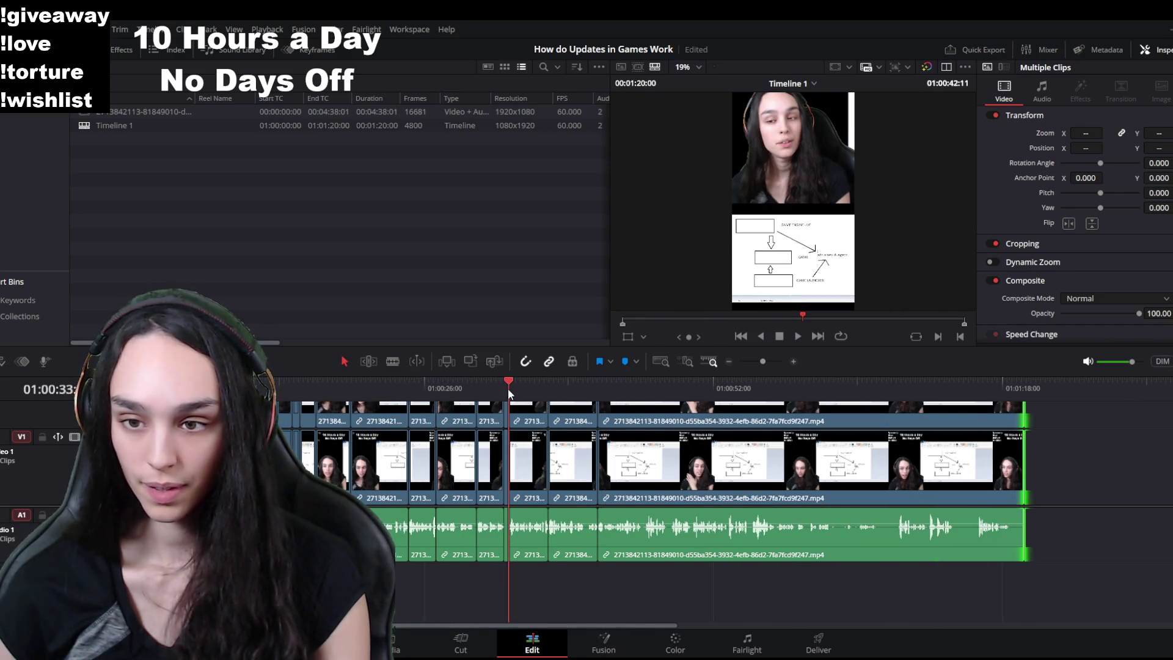
left_click_drag(508, 388, 492, 387)
key("space")
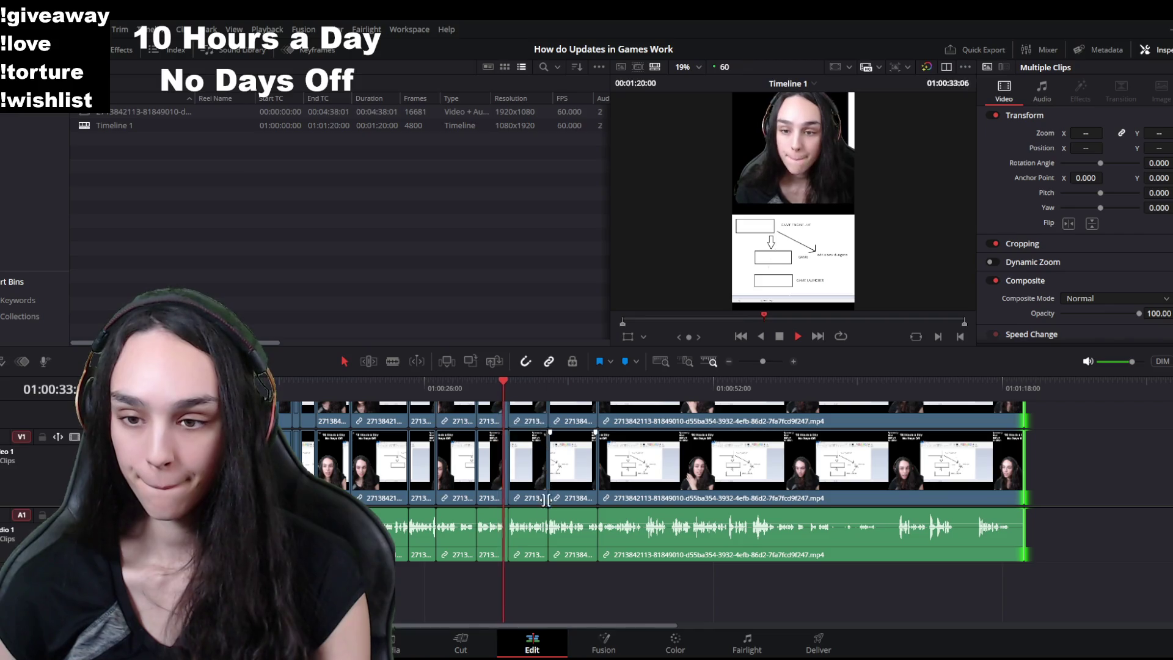
key("space")
left_click_drag(577, 500, 1104, 506)
left_click(550, 479)
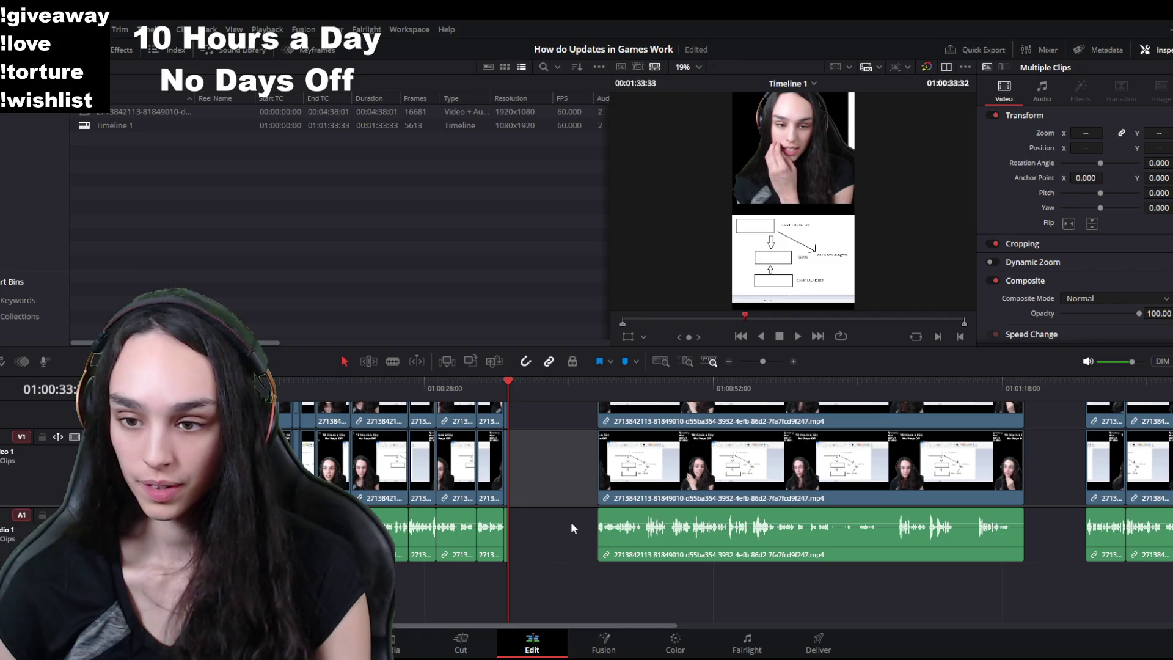
left_click(1085, 384)
key("space")
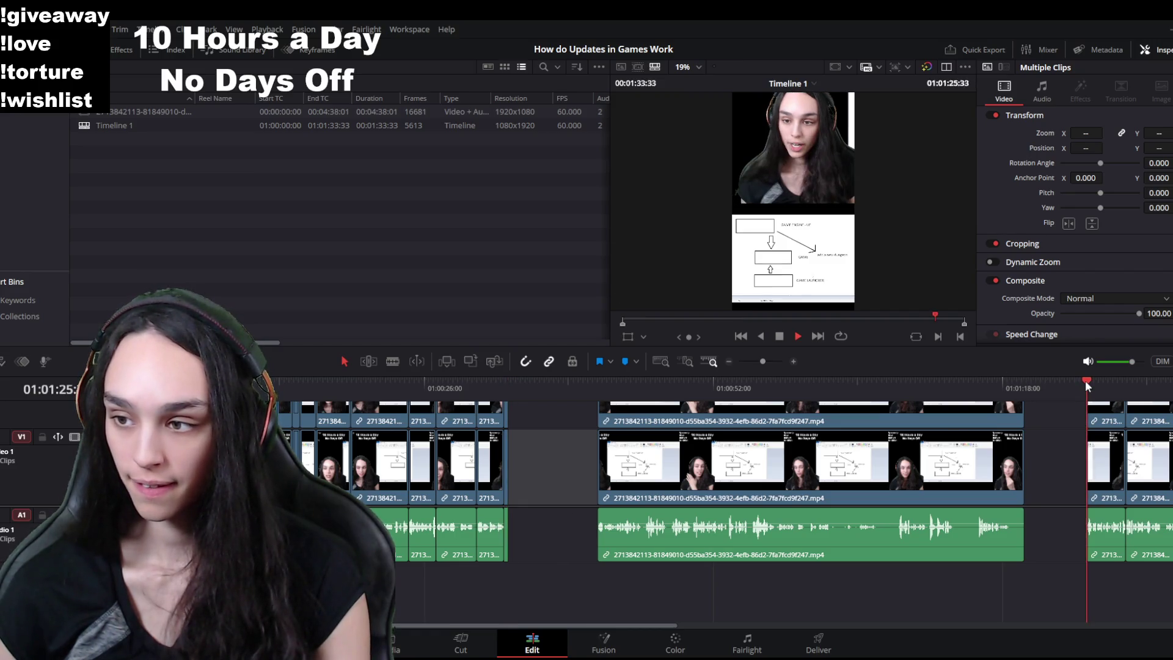
key("space")
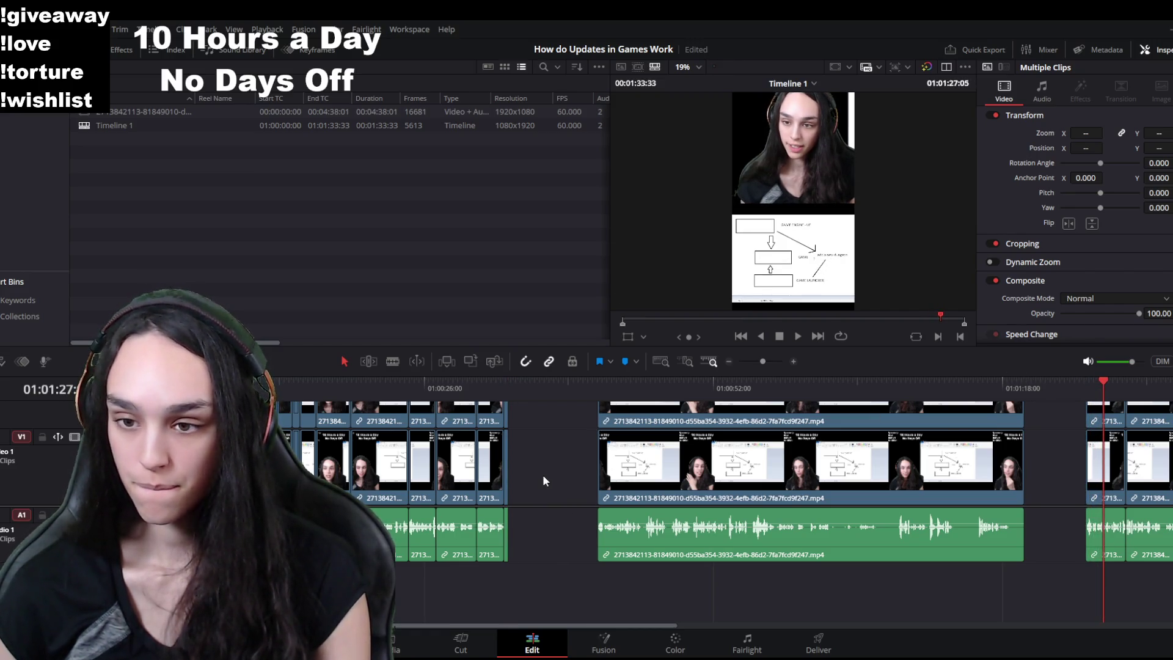
left_click(536, 488)
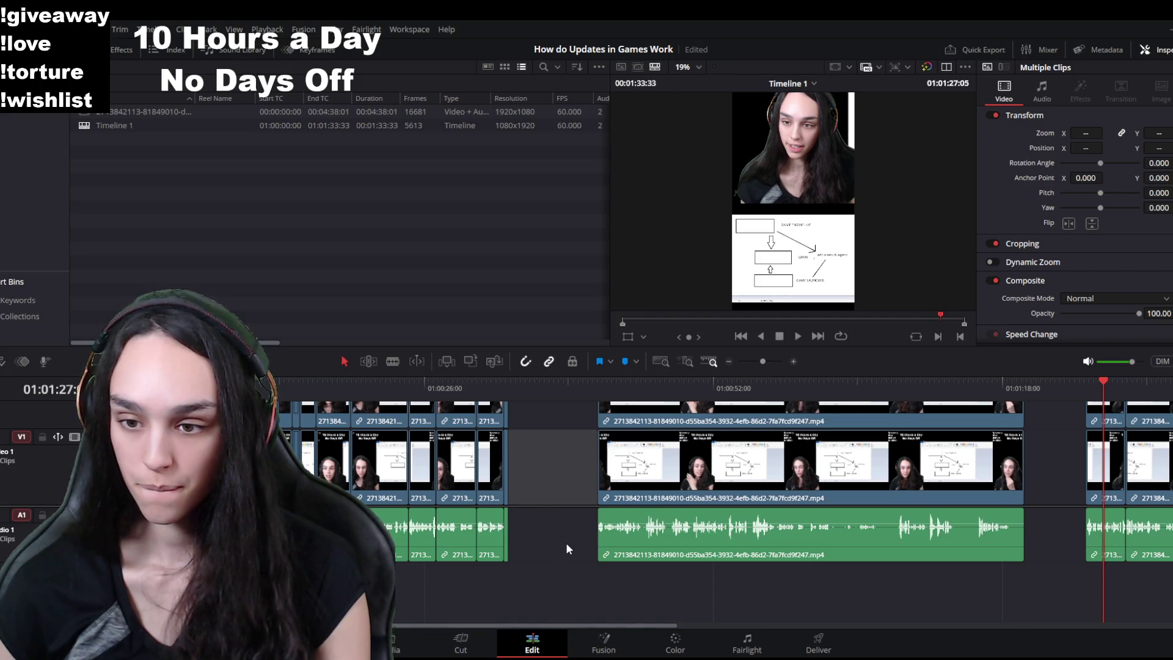
key("Delete")
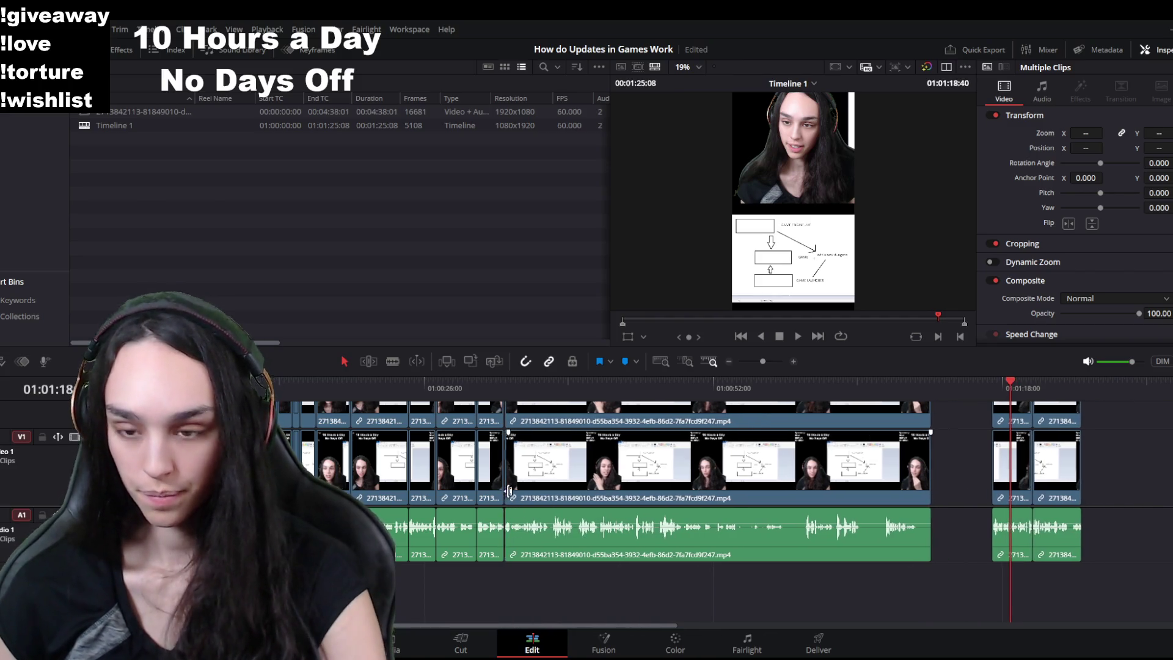
left_click(492, 388)
key("space")
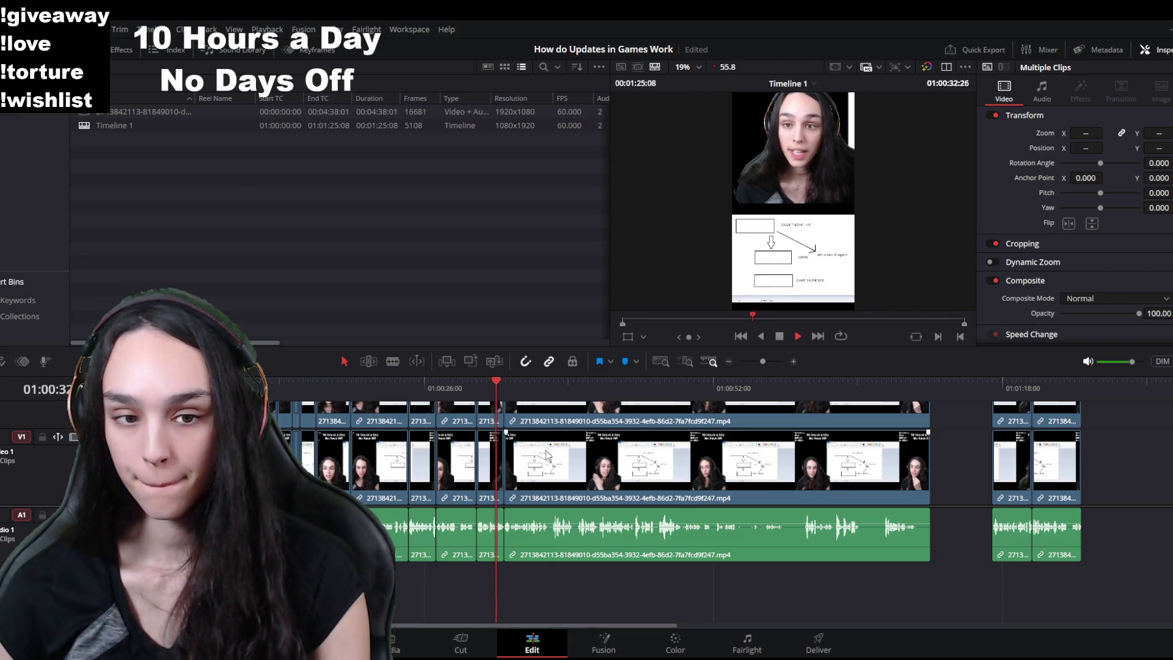
scroll(757, 549, "up", 3)
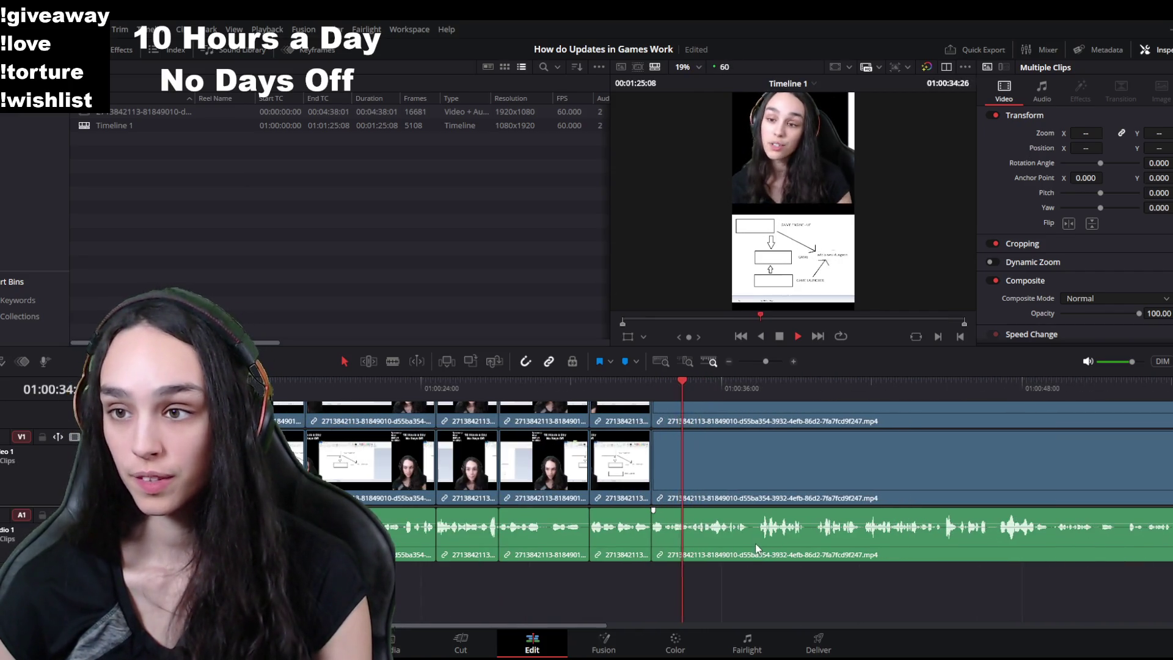
left_click_drag(532, 627, 588, 629)
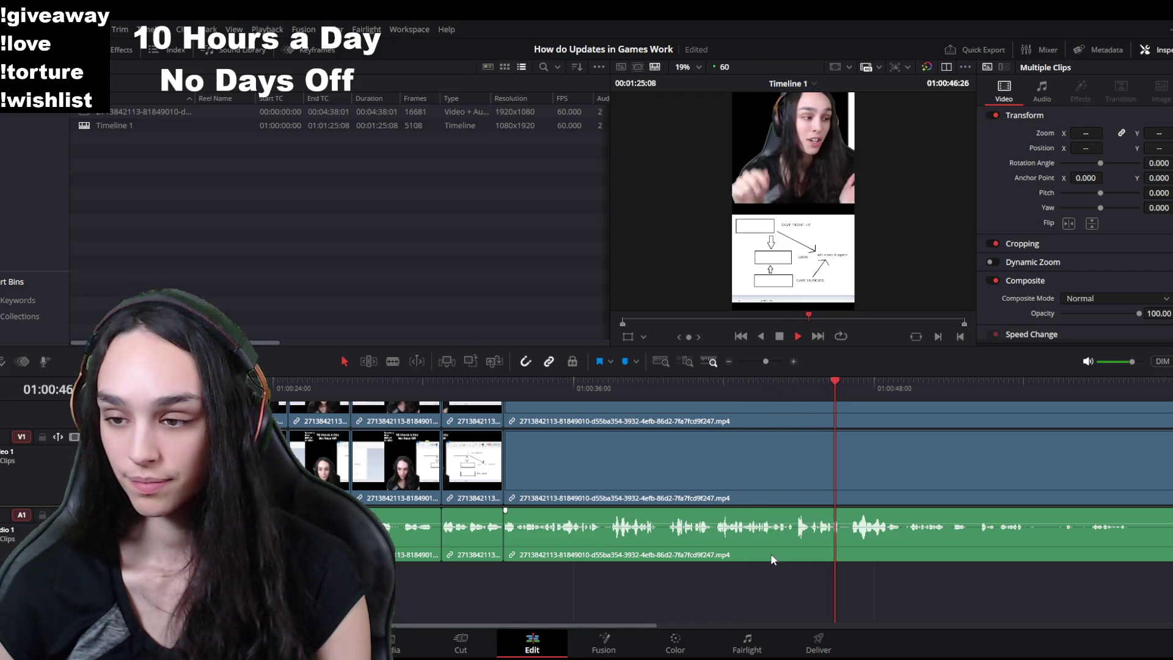
Step: Split the clip at the 46-second mark and zoom out to see the whole timeline
left_click_drag(862, 383, 842, 382)
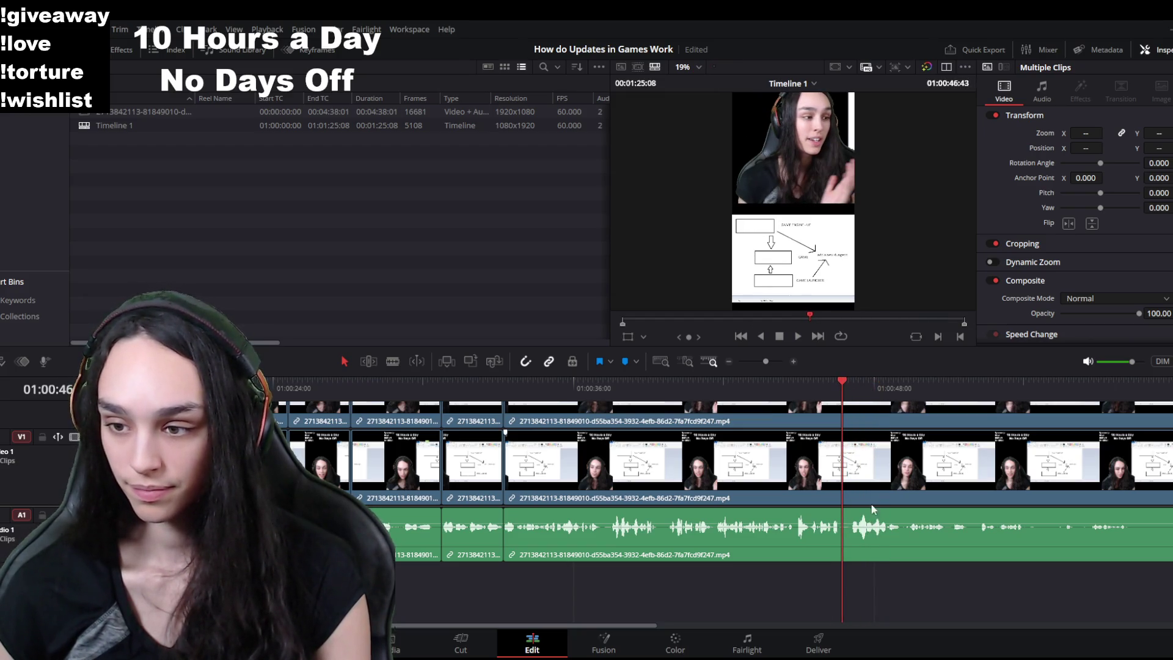
key("ctrl+b")
key("ctrl+minus")
key("ctrl+minus")
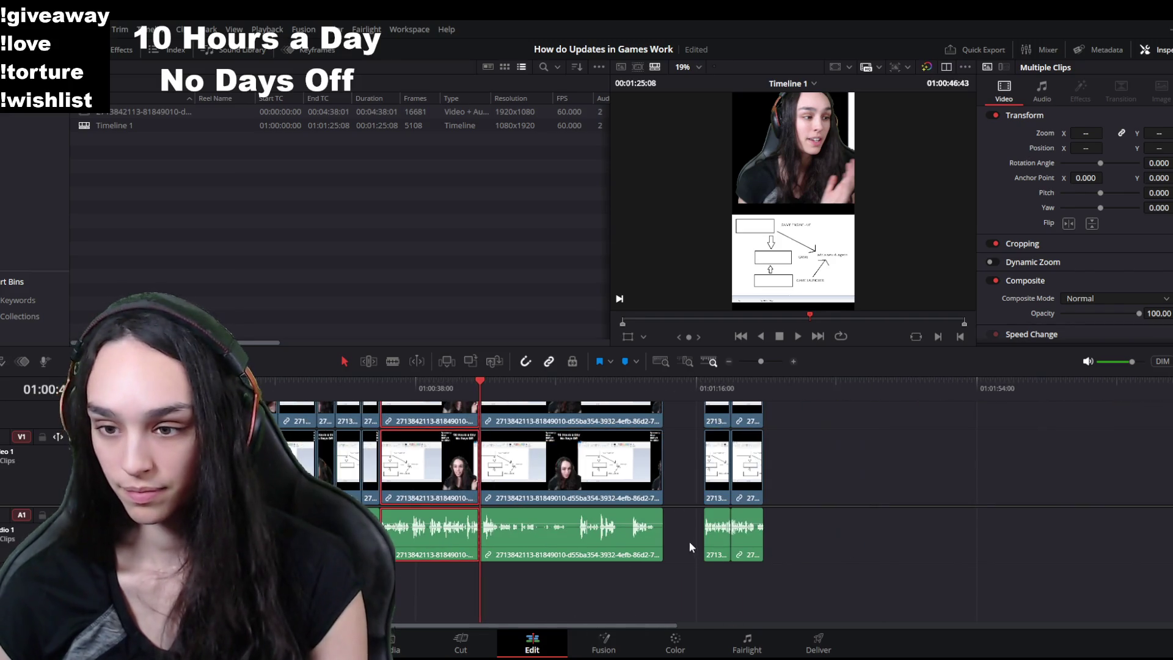
Step: Delete the trailing clips after 46 seconds, cutting the edit down to about 47 seconds
left_click(739, 494)
key("Delete")
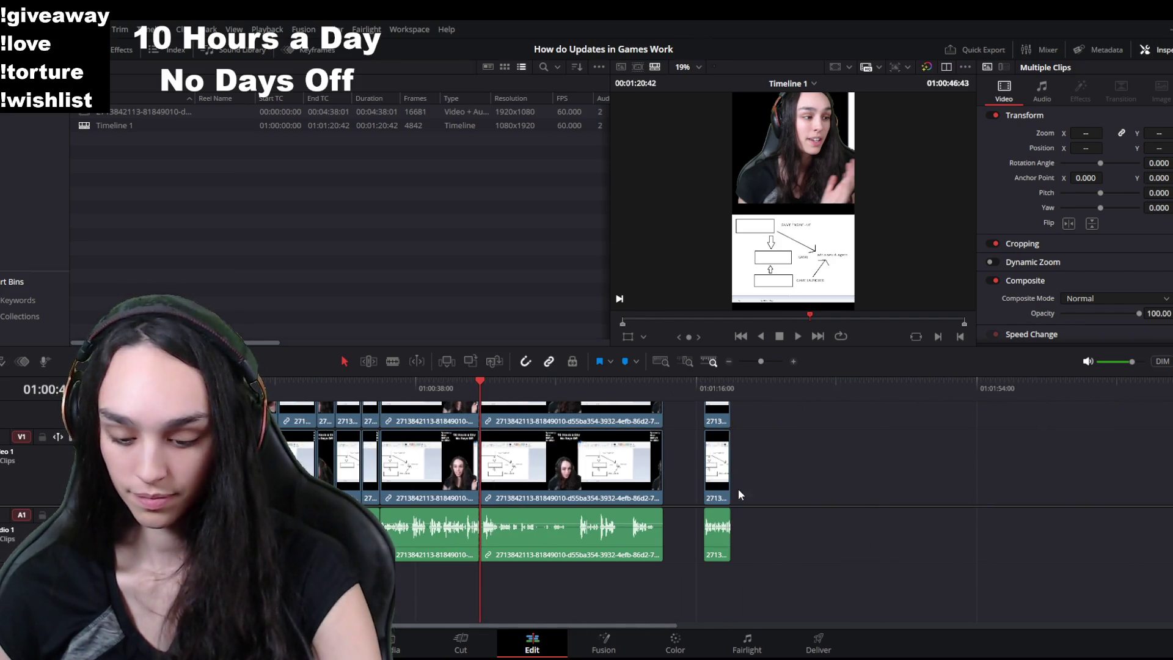
left_click(717, 463)
key("Delete")
left_click(550, 450)
key("Delete")
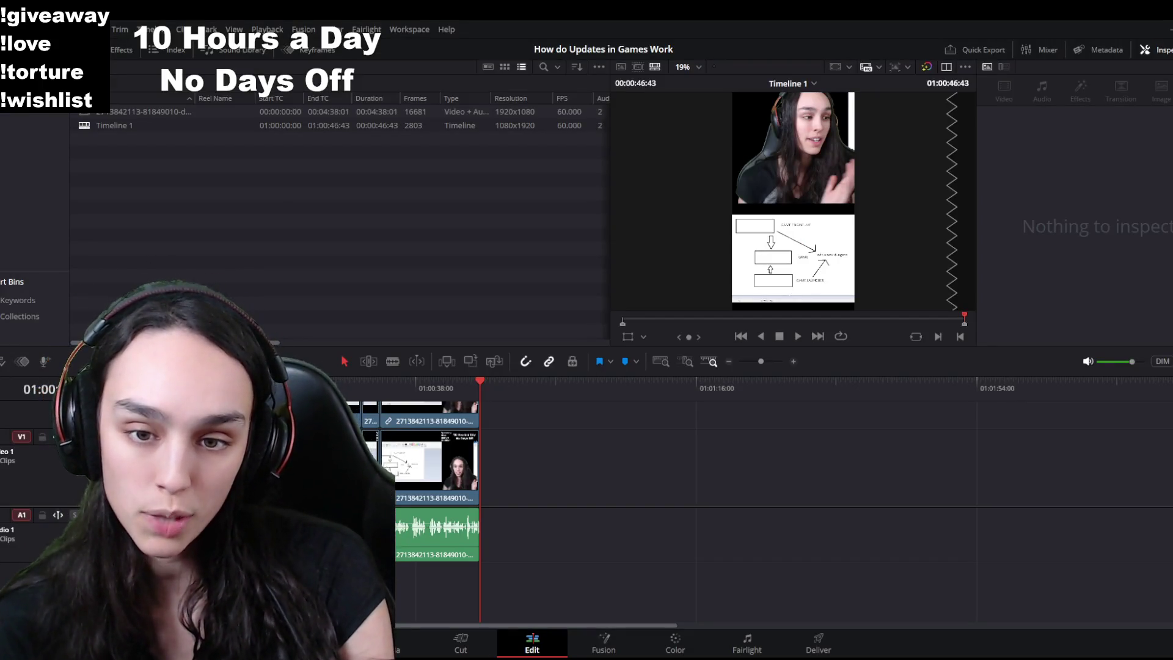
Step: Review the opening seconds from the timeline start to locate the unwanted short clip
key("Home")
key("space")
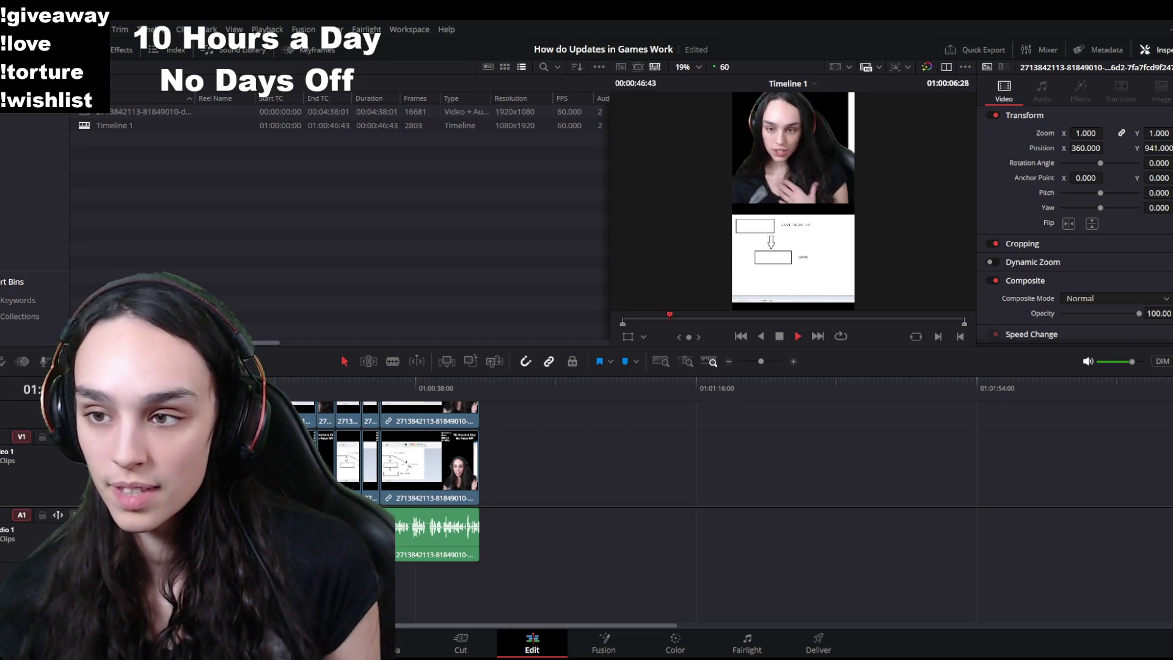
key("ctrl+equal")
key("ctrl+equal")
key("ctrl+equal")
key("ctrl+minus")
key("space")
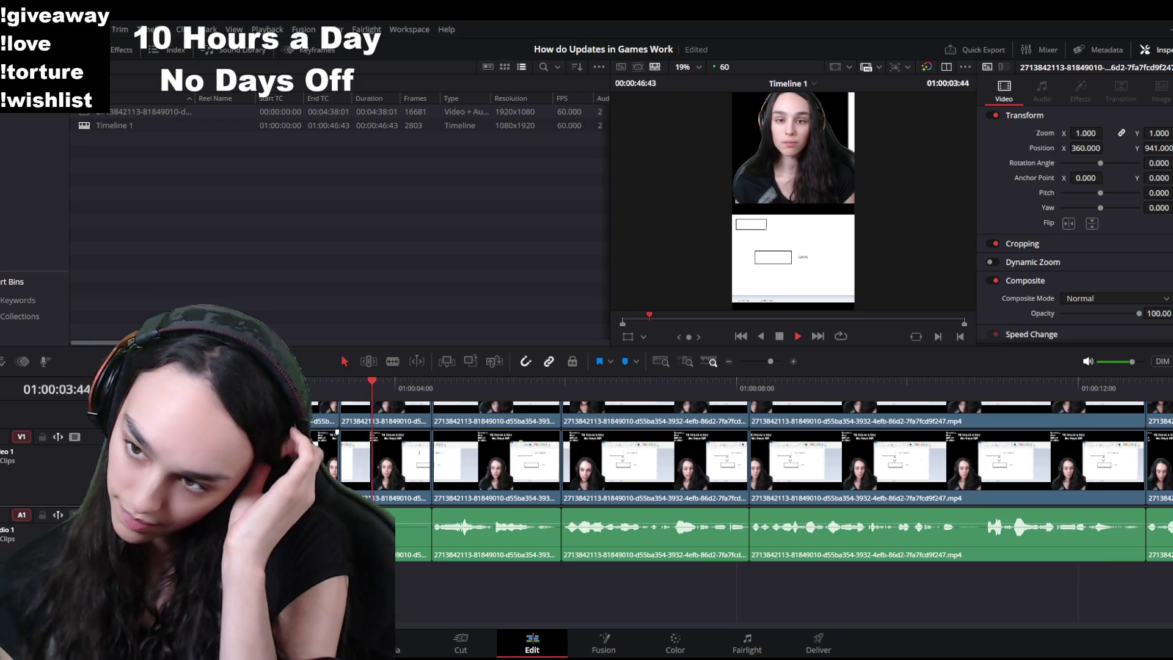
Step: Ripple-delete the short clip near the 4-second mark together with its webcam and audio clips
left_click(376, 476)
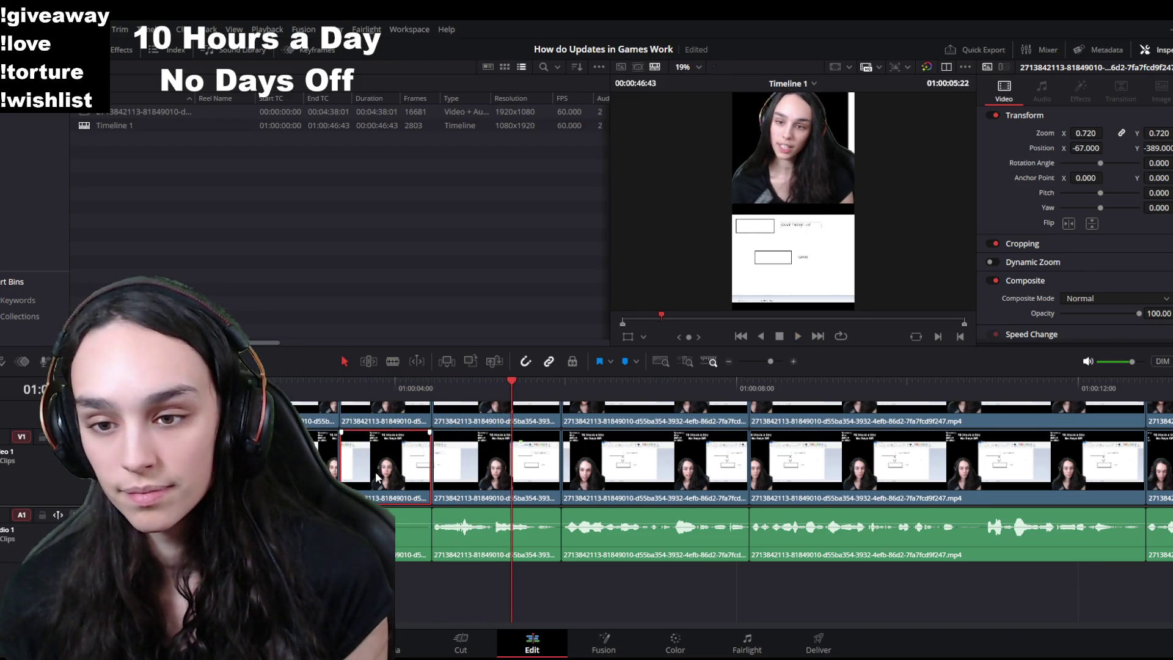
left_click(383, 418, "ctrl")
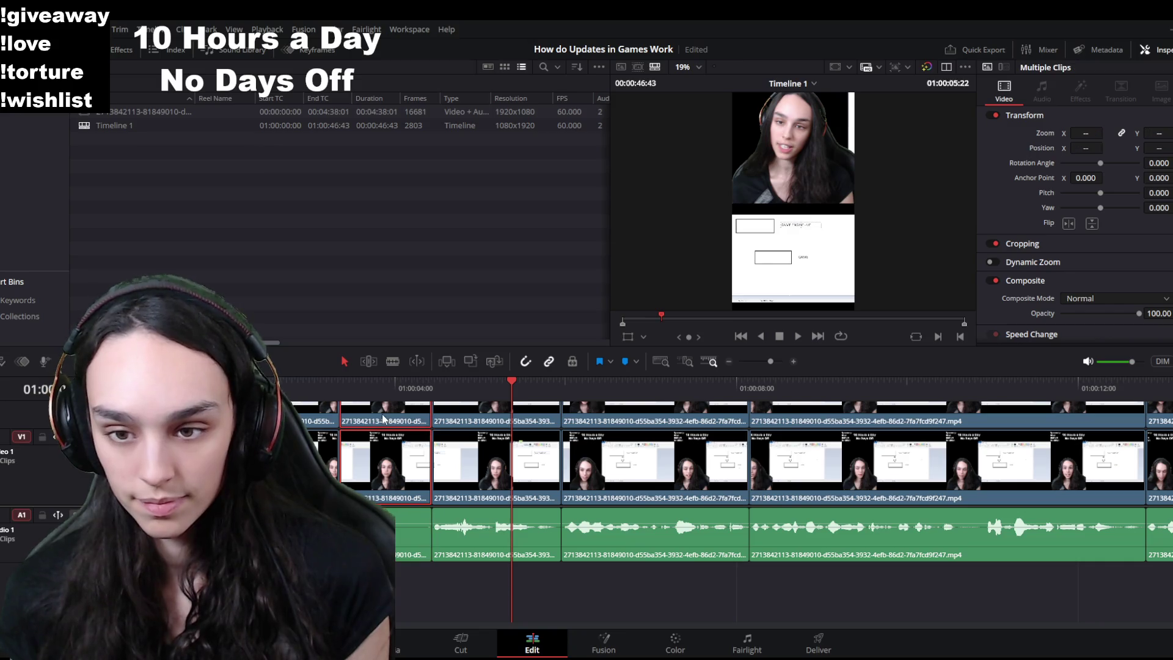
left_click(422, 503)
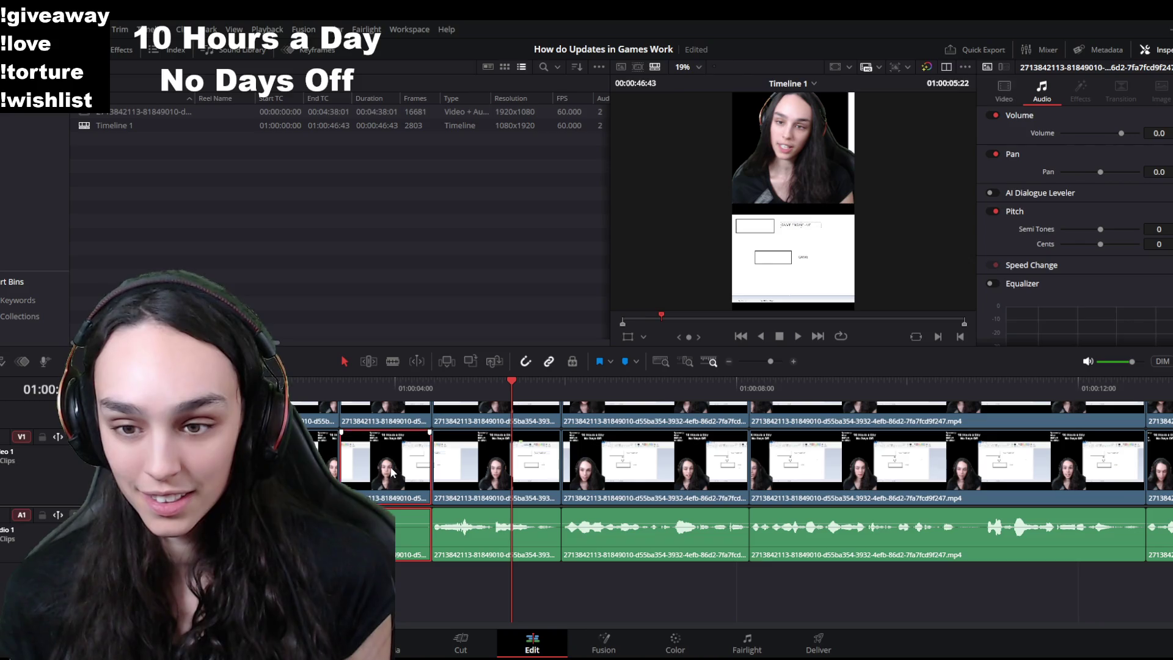
key("Delete")
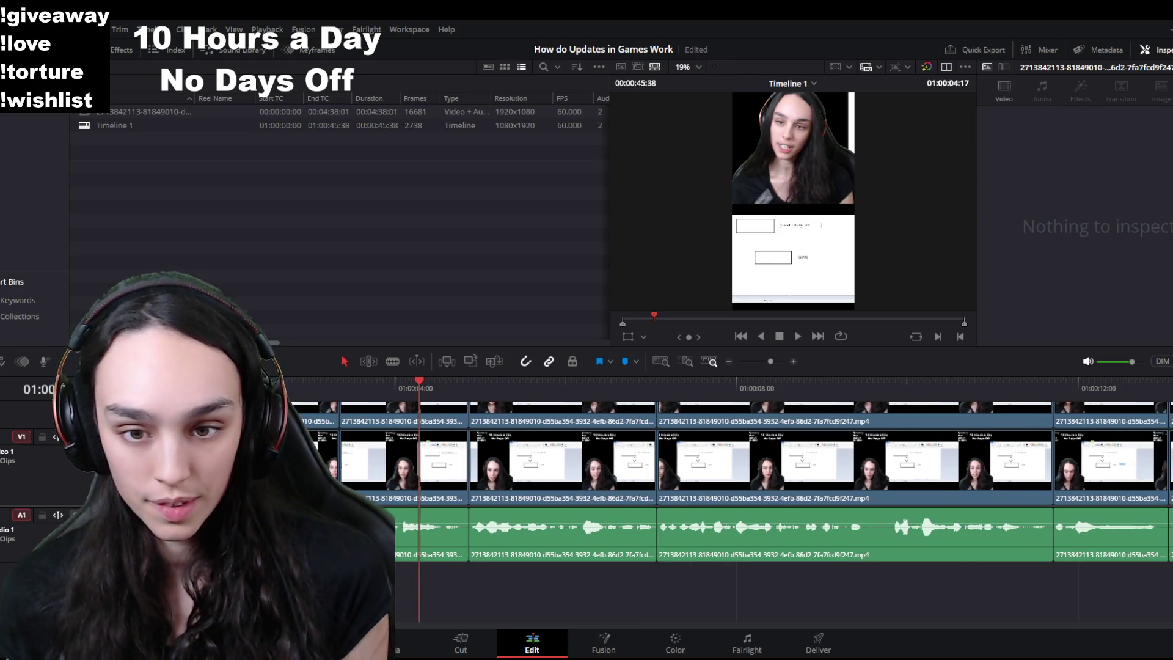
key("Home")
key("space")
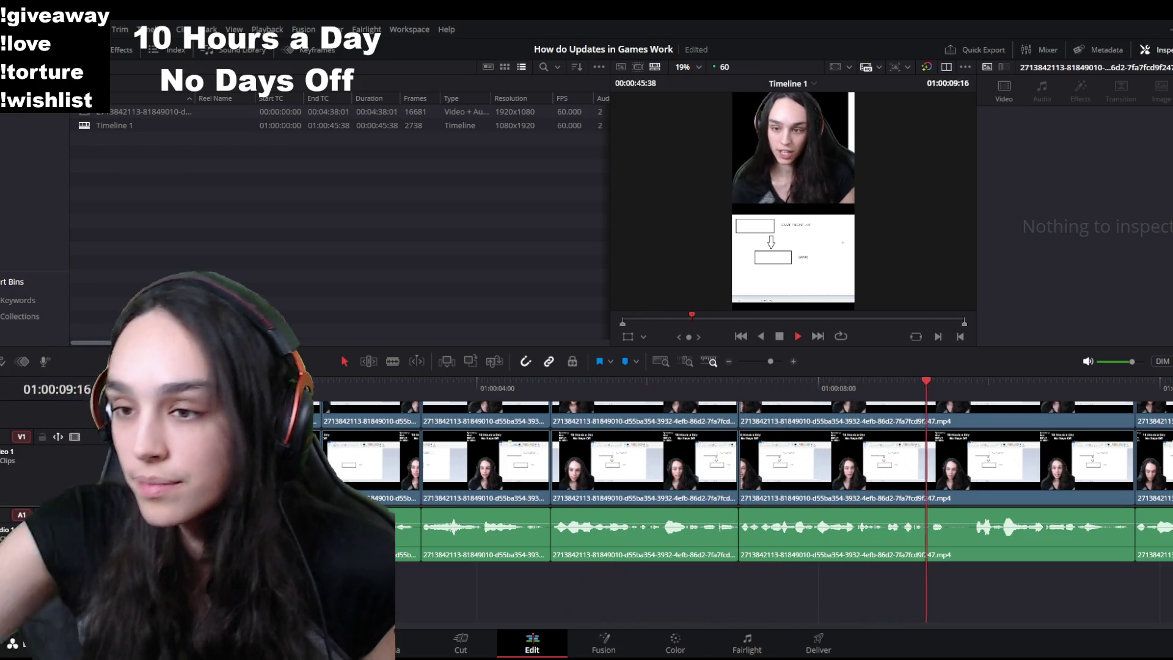
key("space")
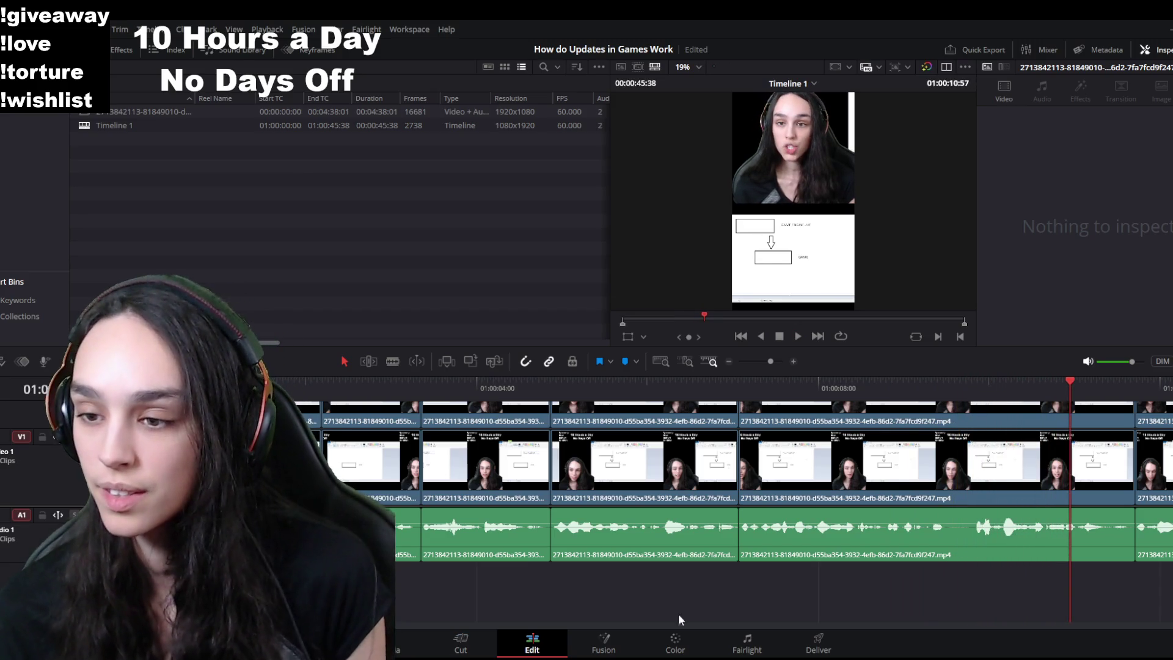
key("space")
scroll(819, 562, "down", 2)
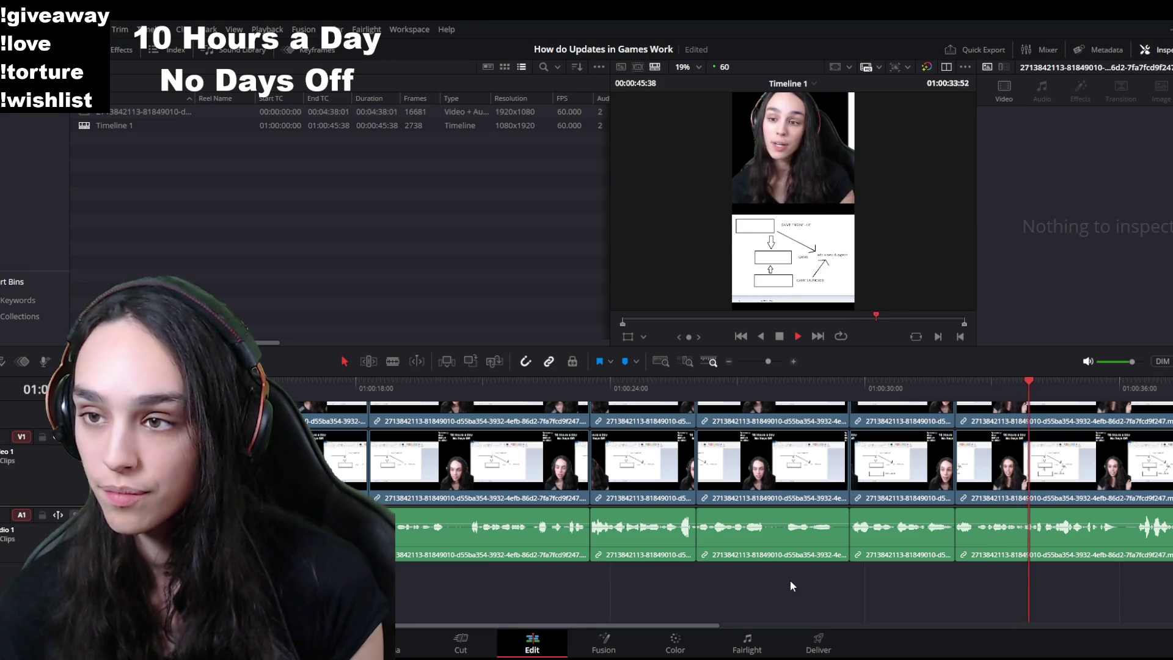
scroll(782, 558, "down", 2)
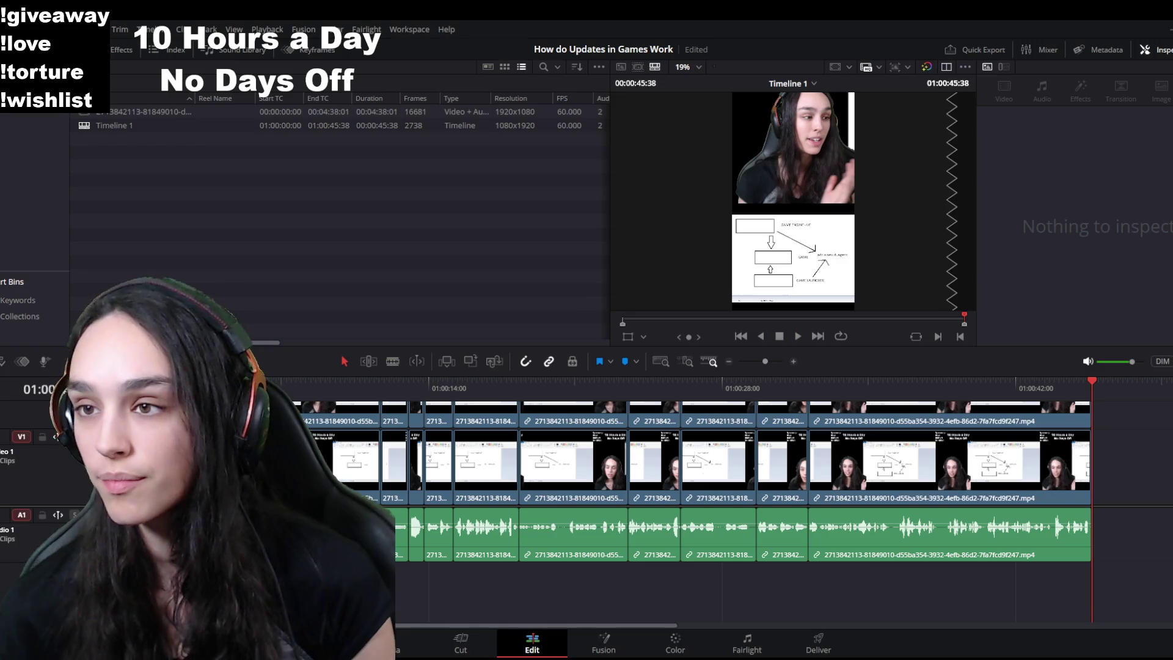
Step: Review from about 13 seconds and split the clips just after the pause near 20 seconds
left_click_drag(438, 388, 427, 390)
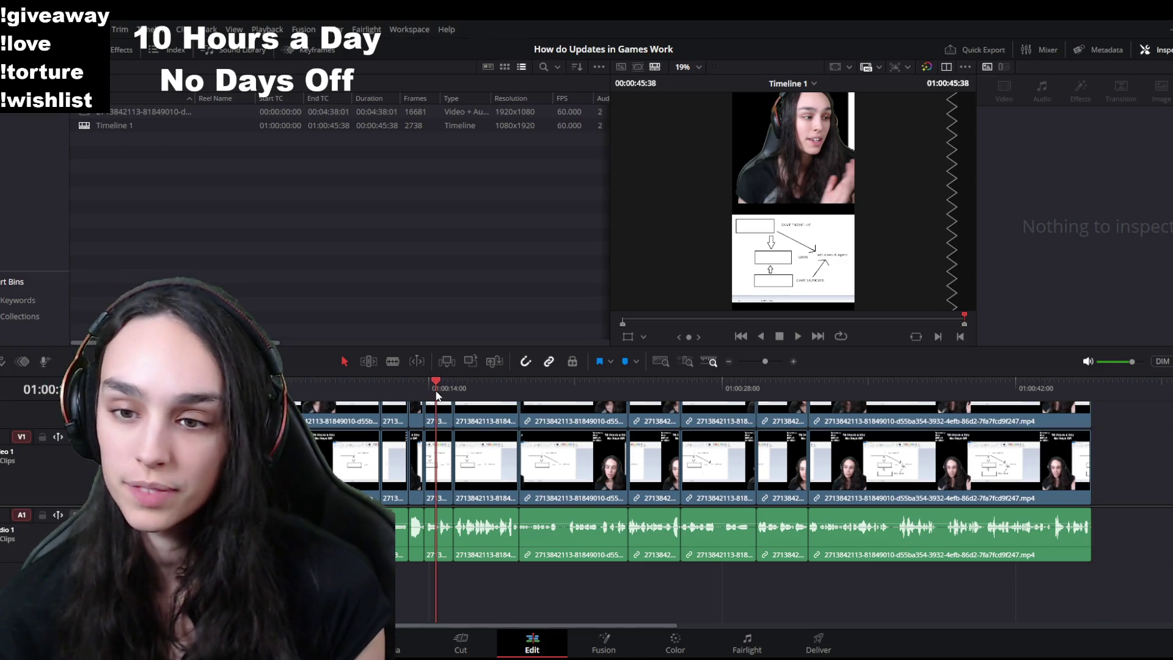
key("space")
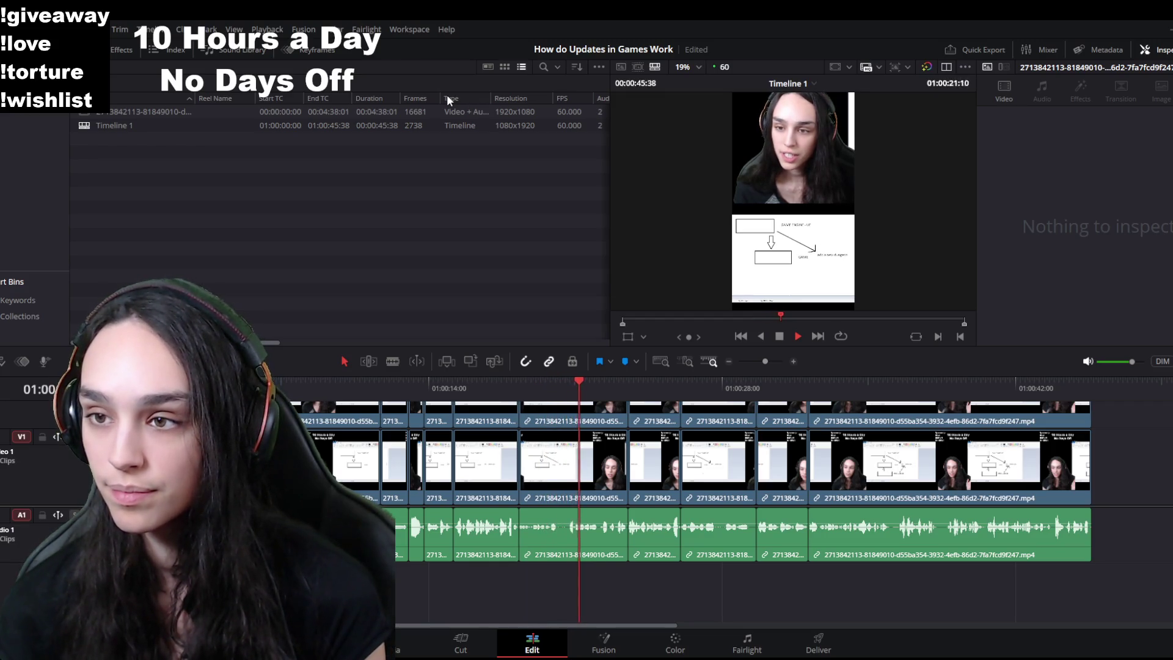
left_click(534, 539)
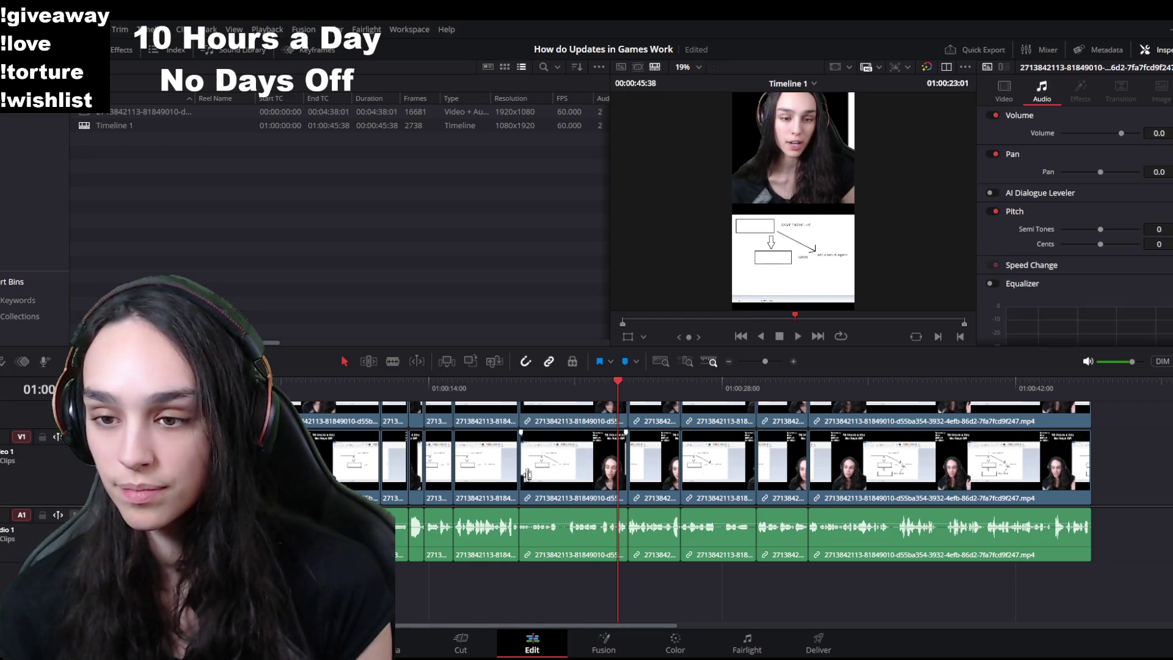
scroll(534, 538, "up", 3)
scroll(534, 539, "up", 2)
left_click(269, 388)
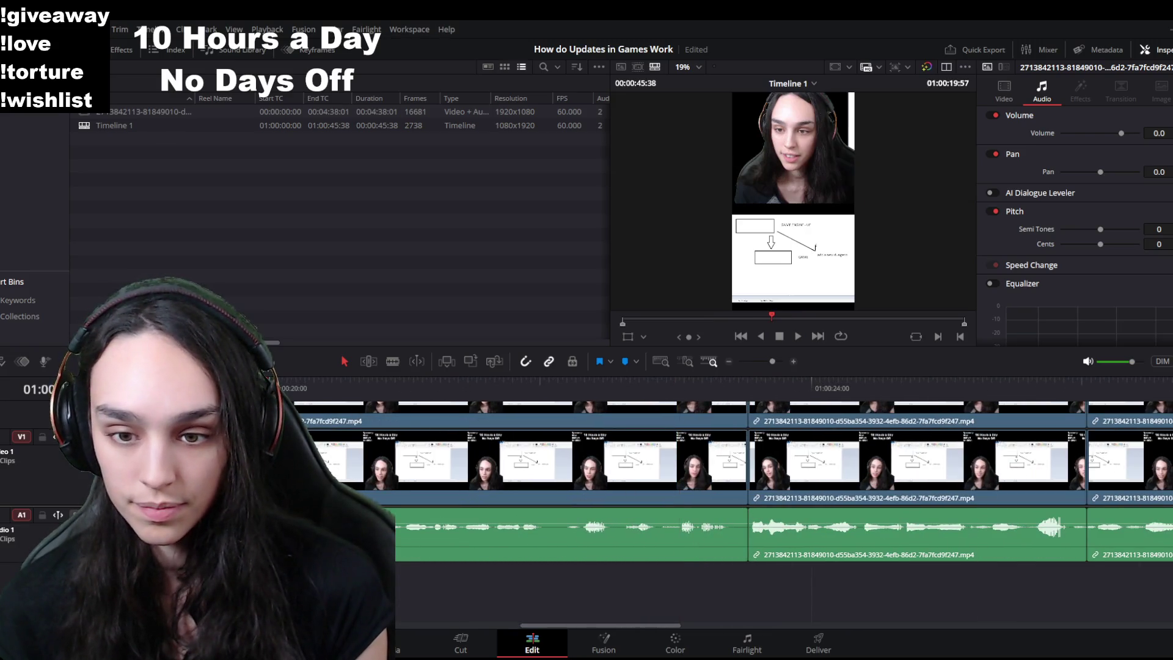
left_click(363, 388)
key("ctrl+b")
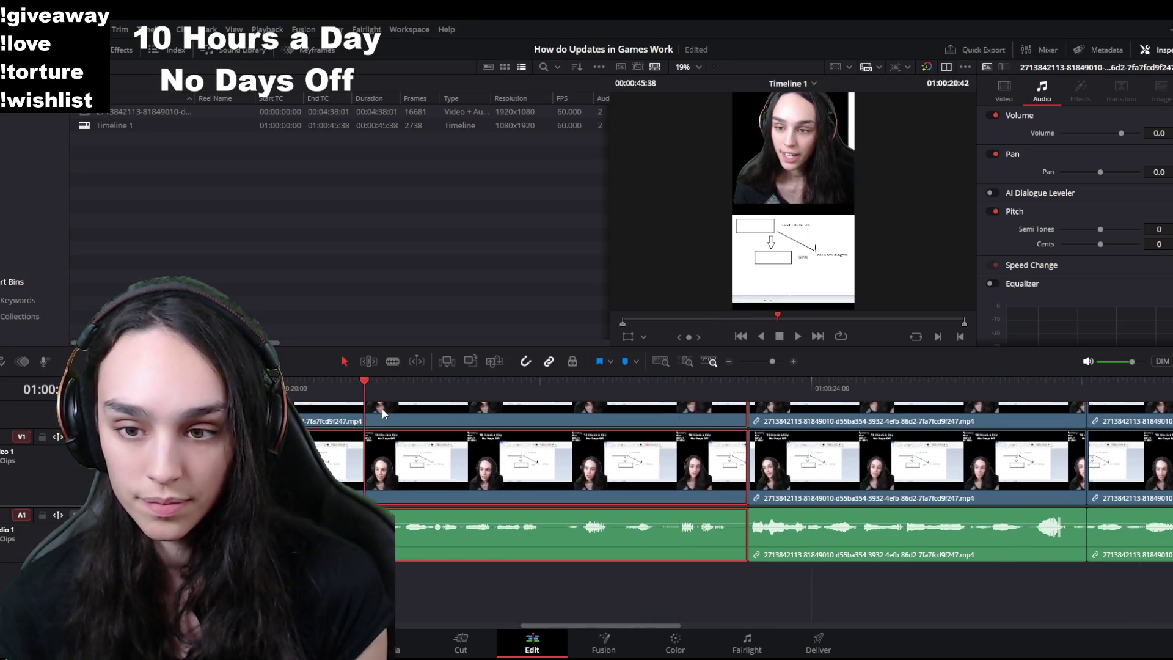
Step: Remove the short piece left of the cut and close the gap it leaves behind
left_click(257, 388)
key("space")
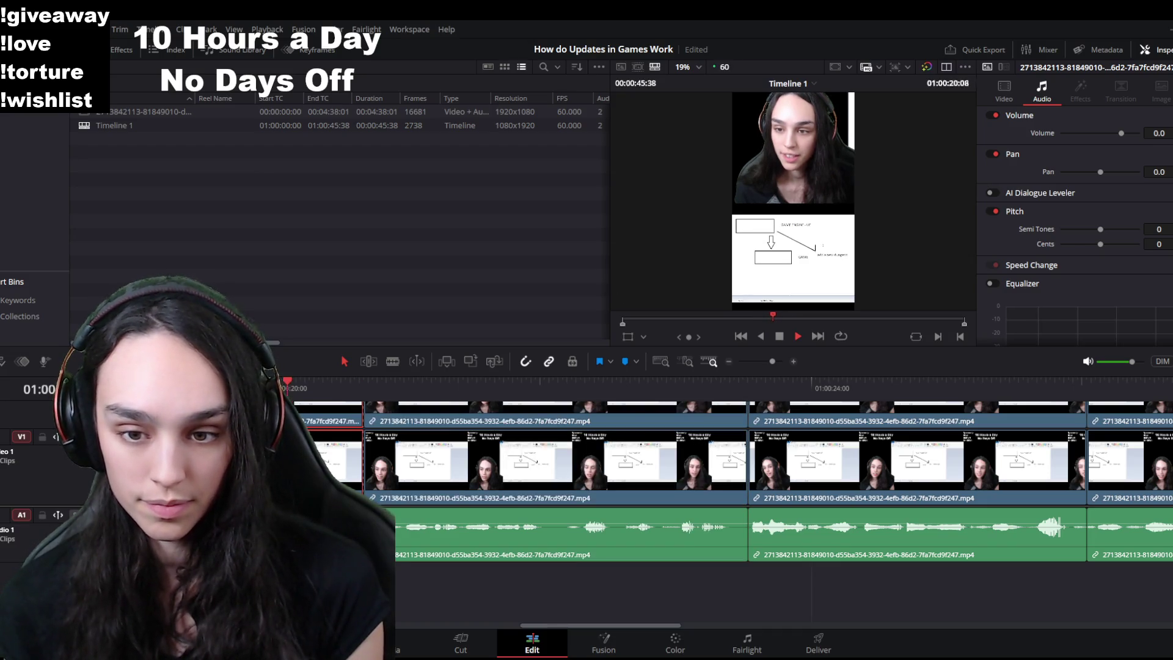
left_click_drag(300, 394, 288, 395)
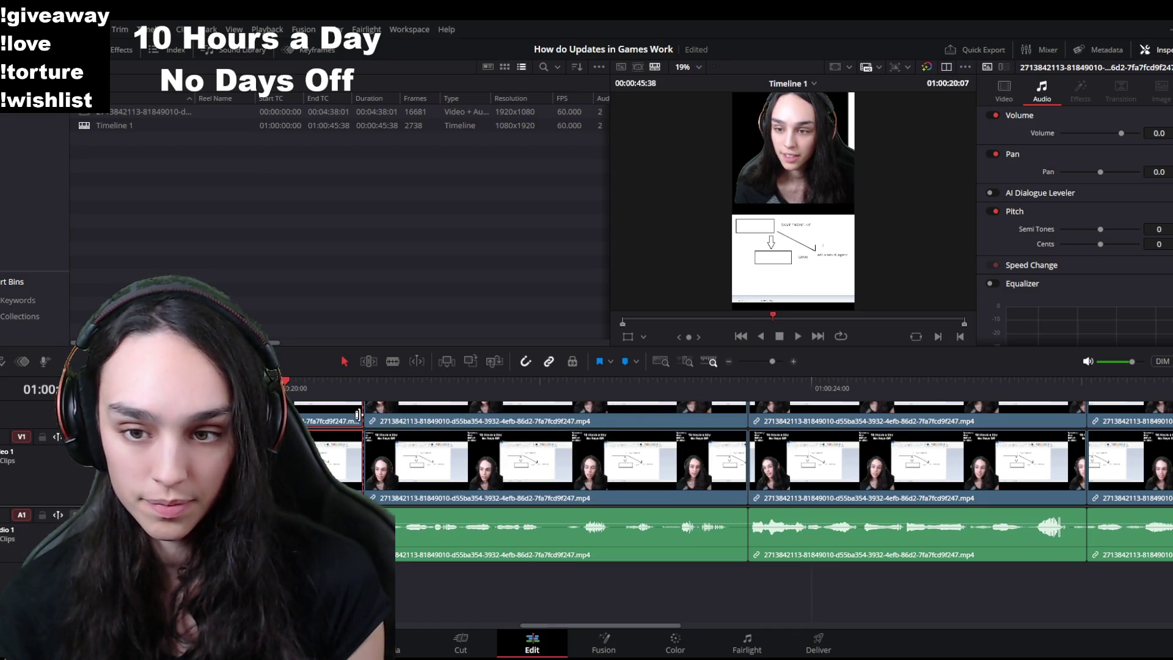
key("Delete")
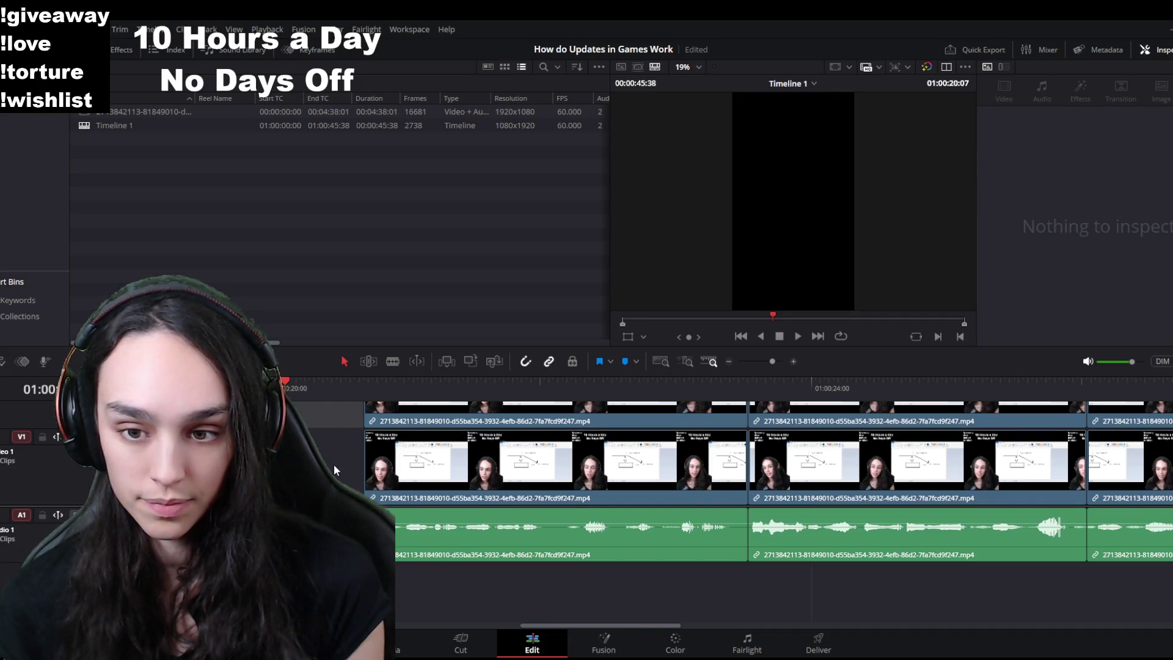
left_click(334, 470)
key("Delete")
scroll(412, 520, "down", 2)
Step: Review from 16 seconds and split the last clip at about the 37-second mark
left_click(408, 388)
key("space")
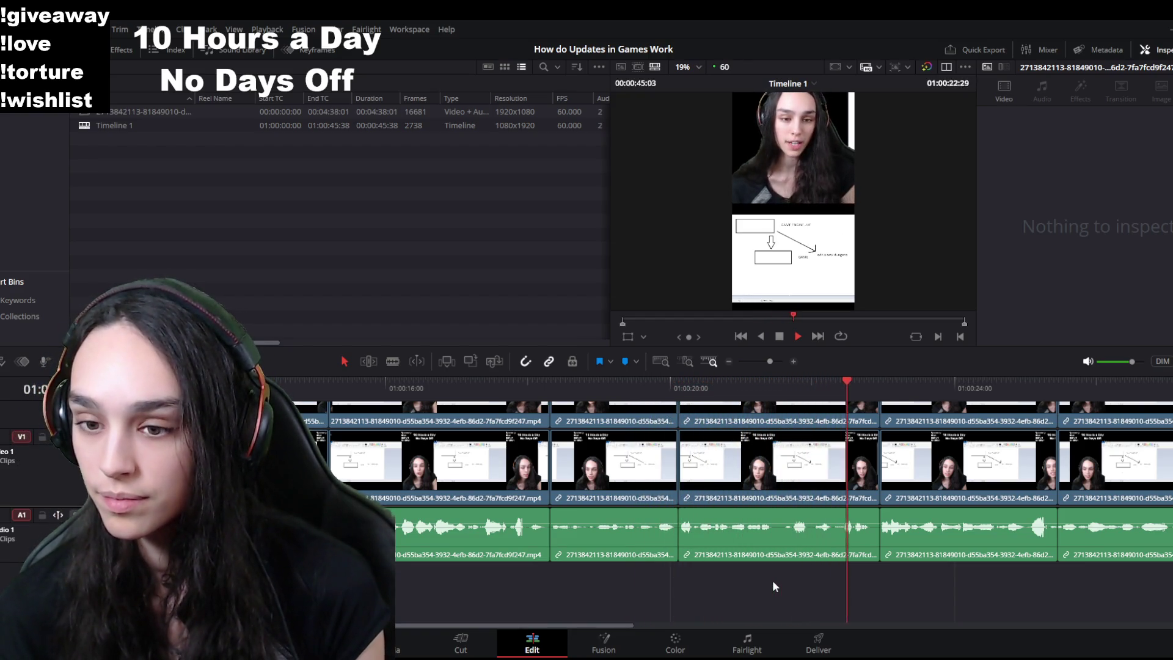
scroll(773, 581, "down", 3)
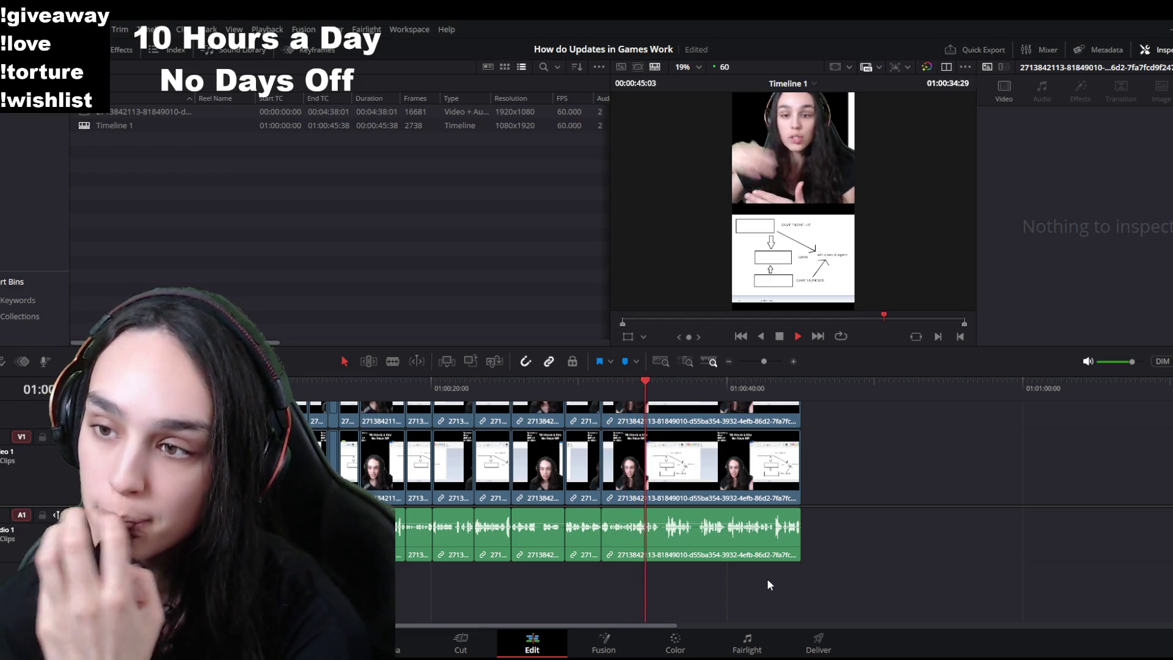
left_click(739, 553)
key("space")
key("ctrl+b")
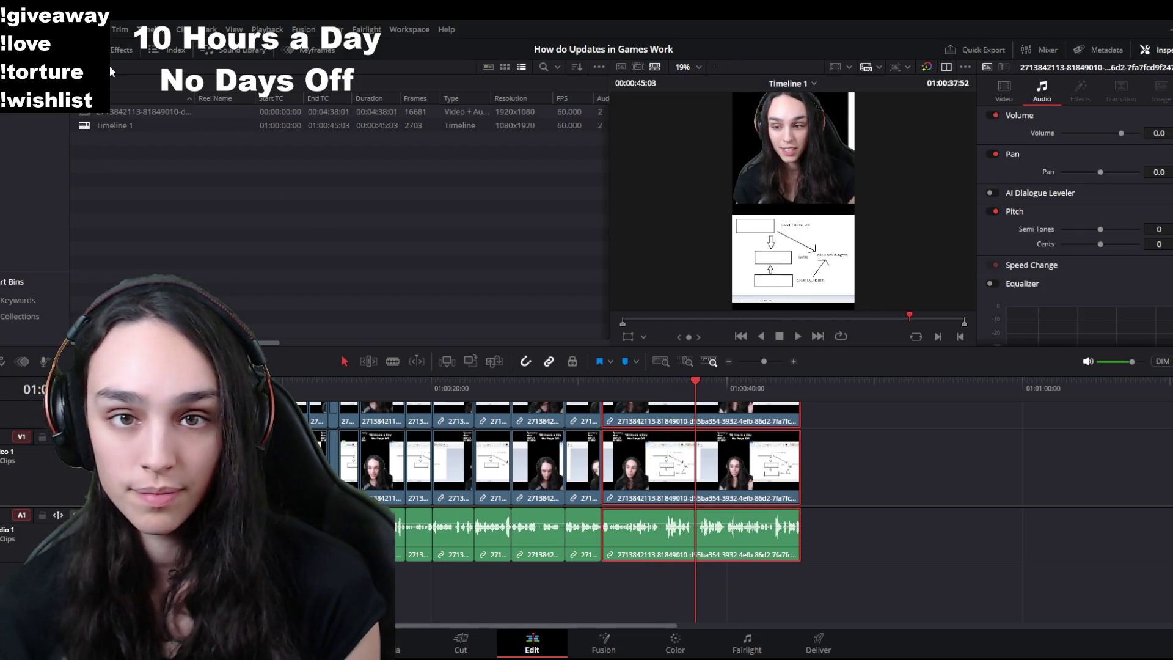
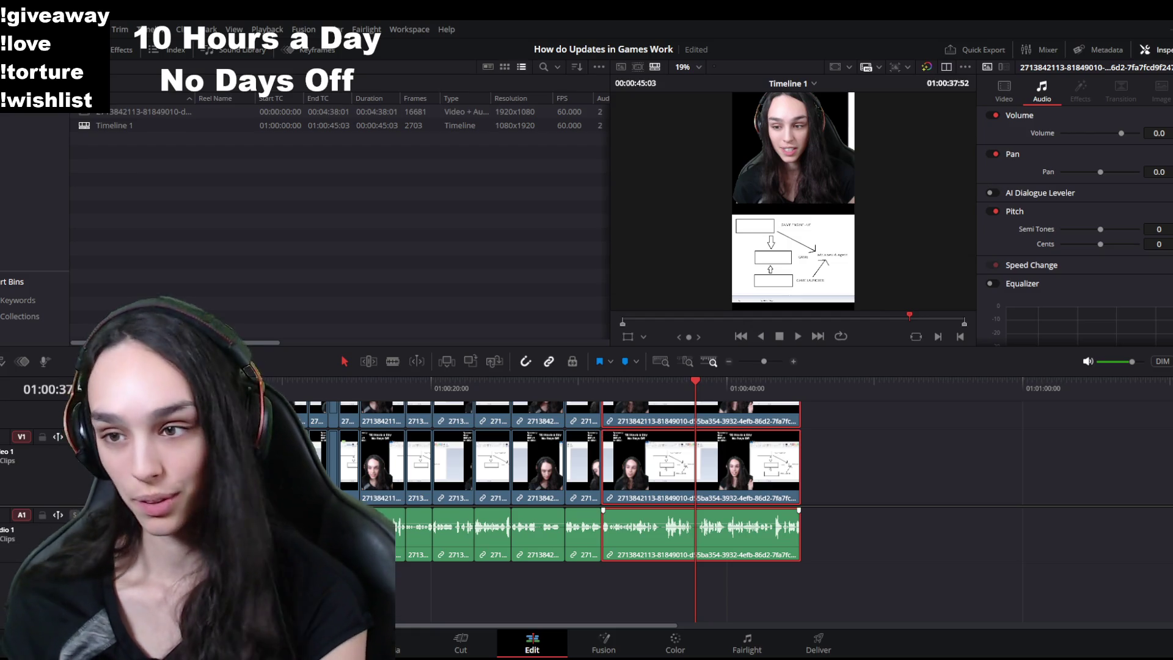
Step: Select the V1 diagram clip, raise its Position Y in the frame and save the project
left_click(943, 485)
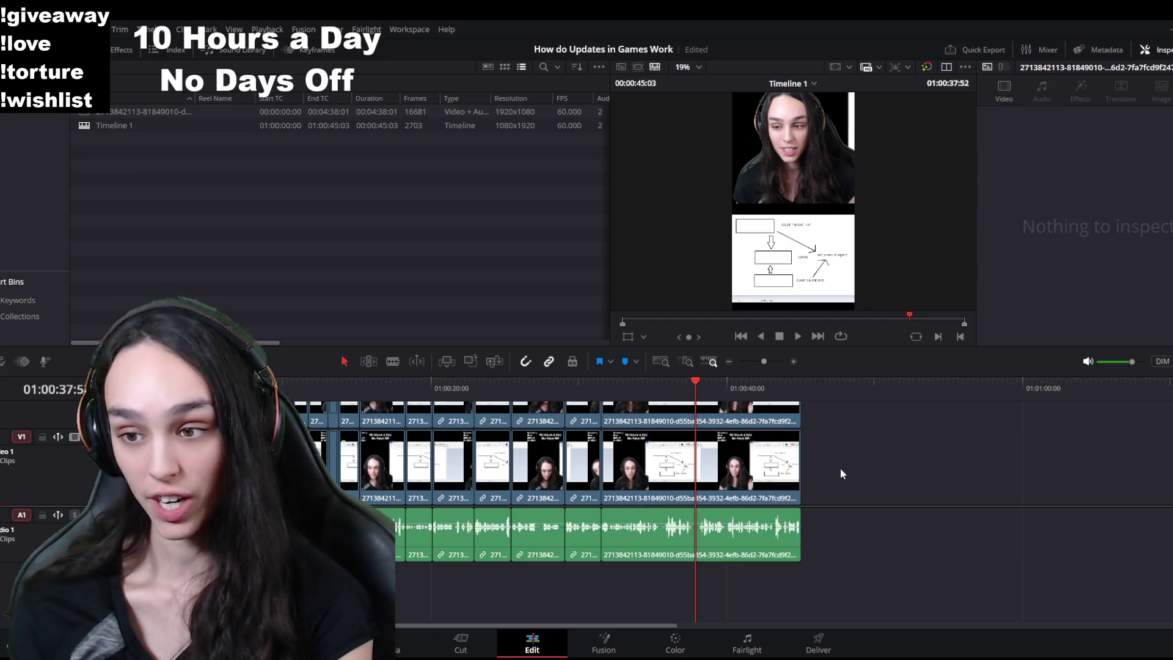
left_click(753, 469)
left_click_drag(1157, 147, 1168, 148)
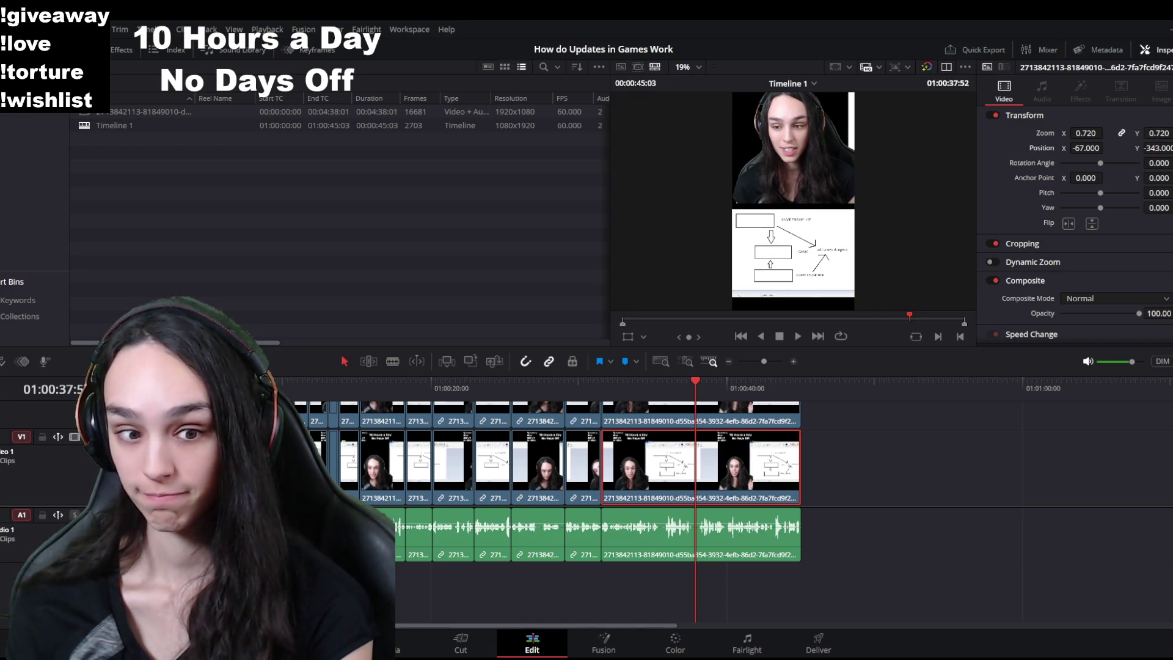
left_click_drag(1169, 147, 1167, 147)
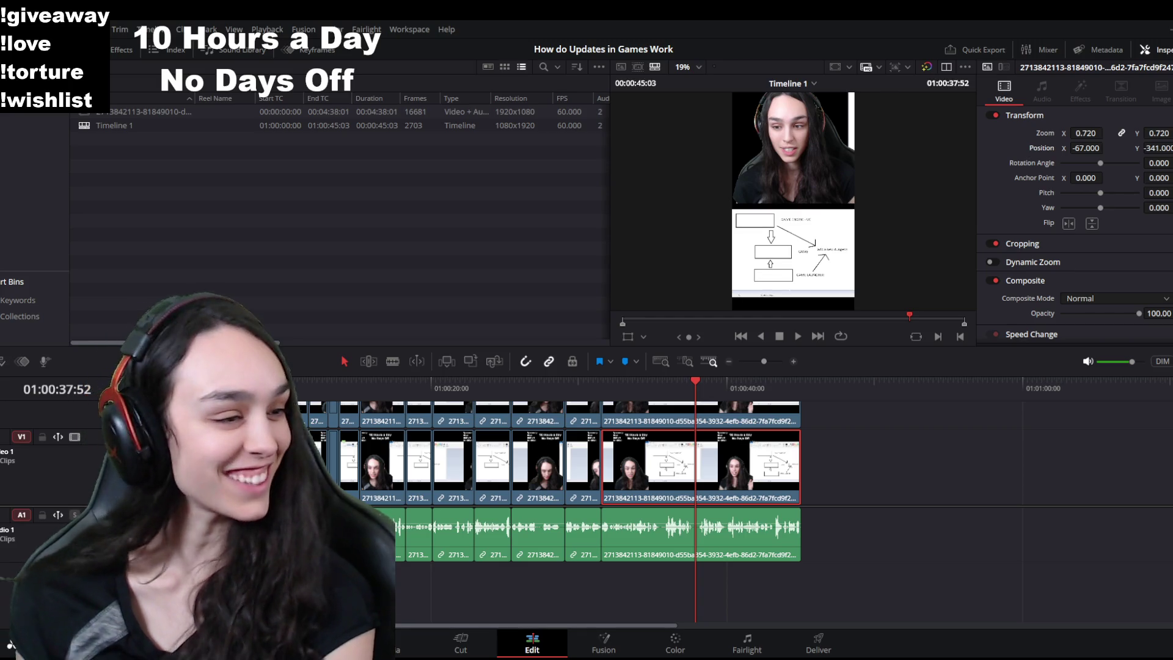
key("ctrl+s")
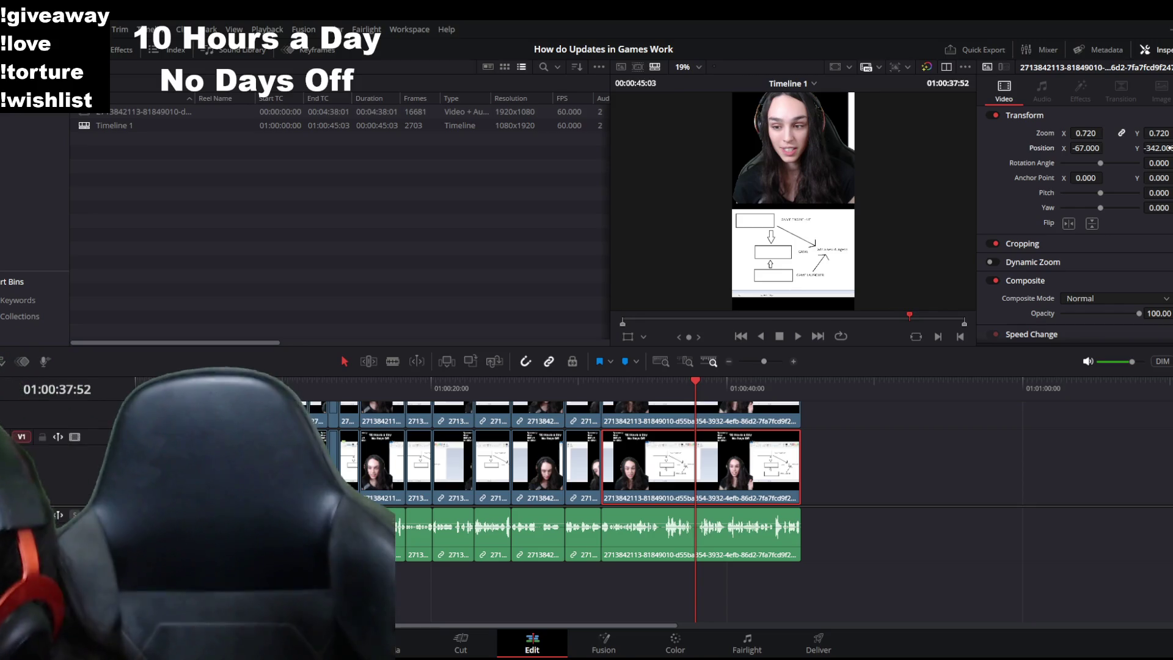
Step: Fine-tune the diagram's vertical position beneath the webcam and reveal its Cropping settings
left_click_drag(1164, 144, 1172, 147)
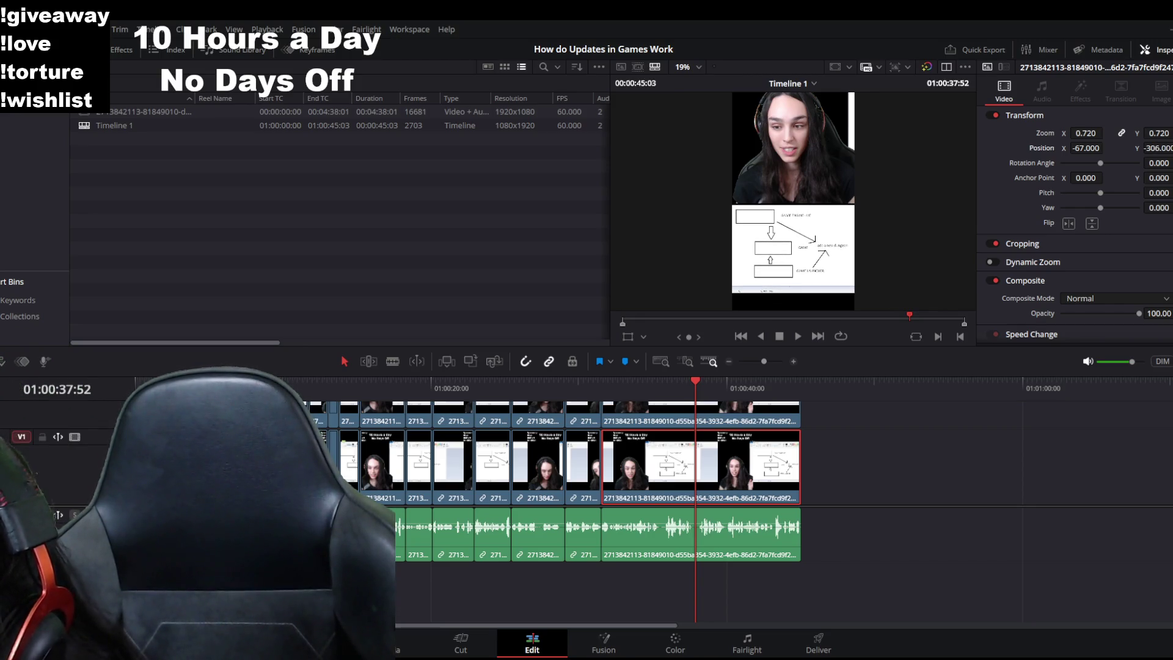
left_click_drag(1157, 148, 1136, 147)
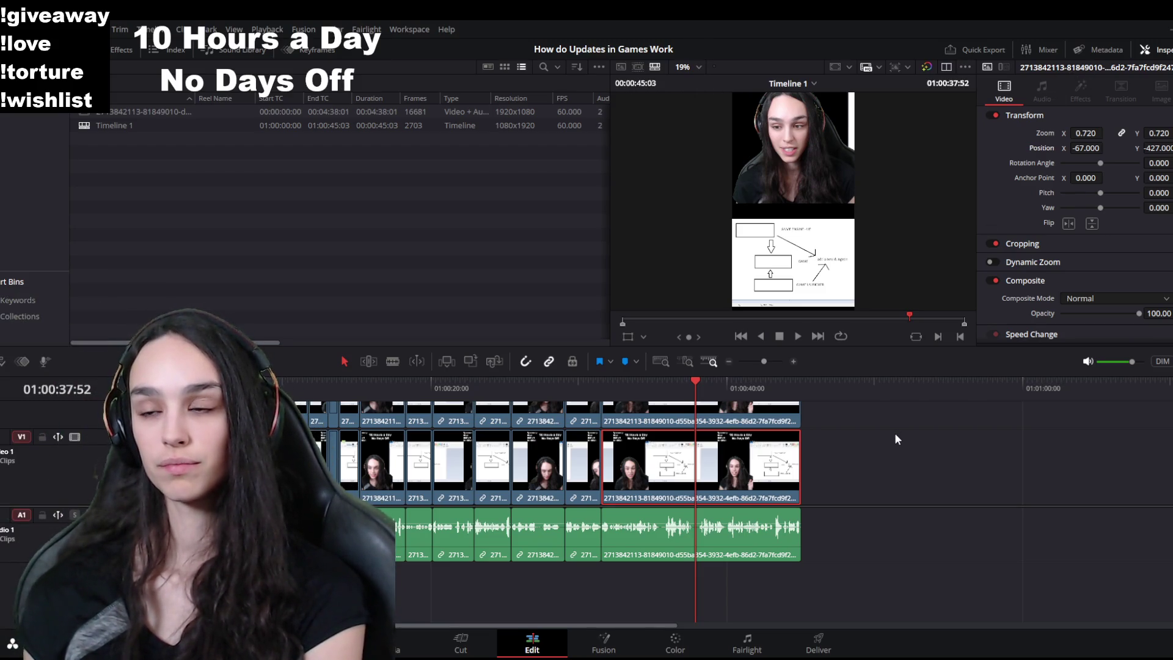
left_click_drag(1156, 147, 1083, 218)
left_click(1028, 246)
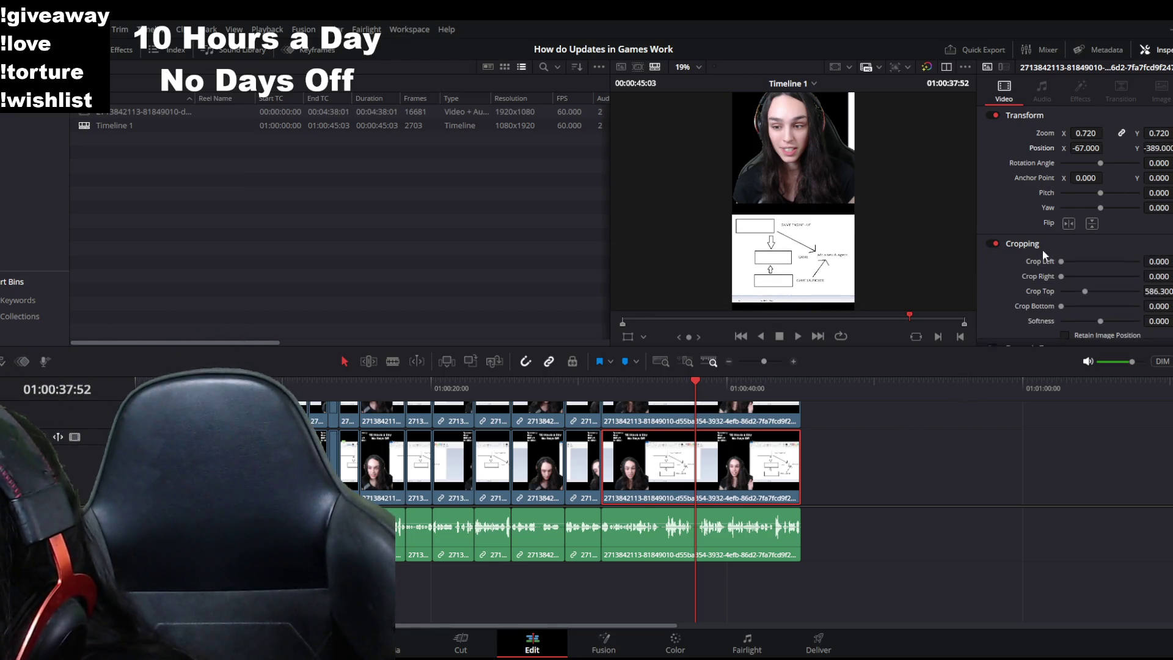
Step: Crop off the bottom of the diagram clip, undoing an accidental Position X shift
left_click_drag(1064, 306, 1077, 307)
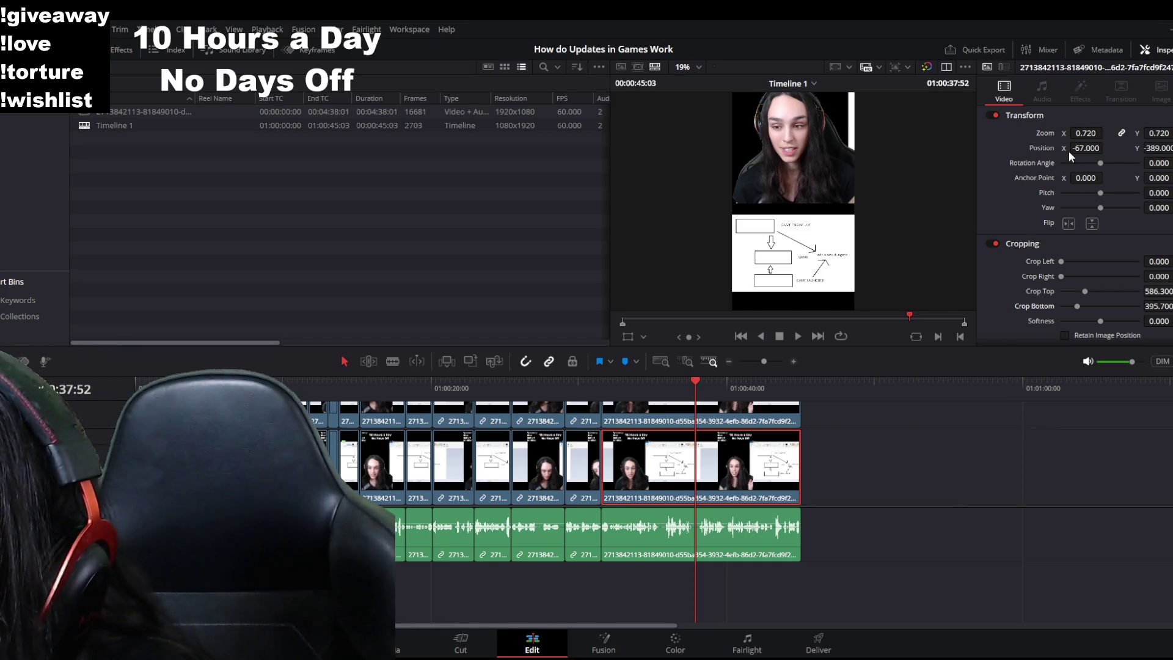
left_click_drag(1086, 149, 1107, 148)
key("ctrl+z")
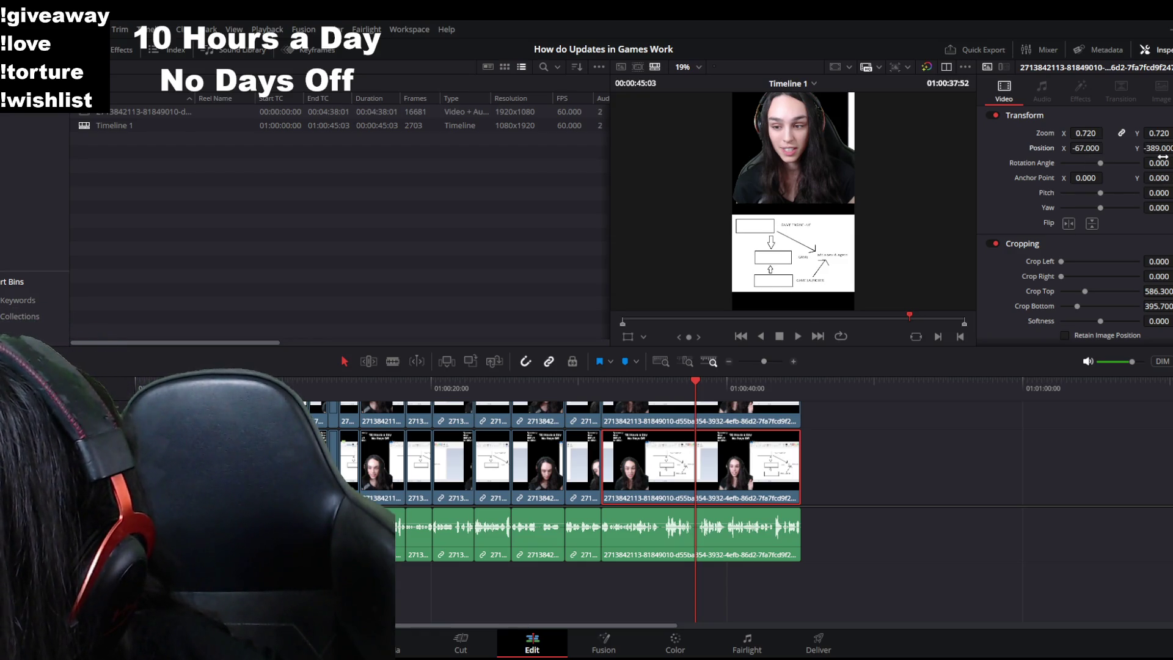
Step: Lower the V2 webcam clip's Position Y to about 845, then reselect the diagram clip
left_click(731, 413)
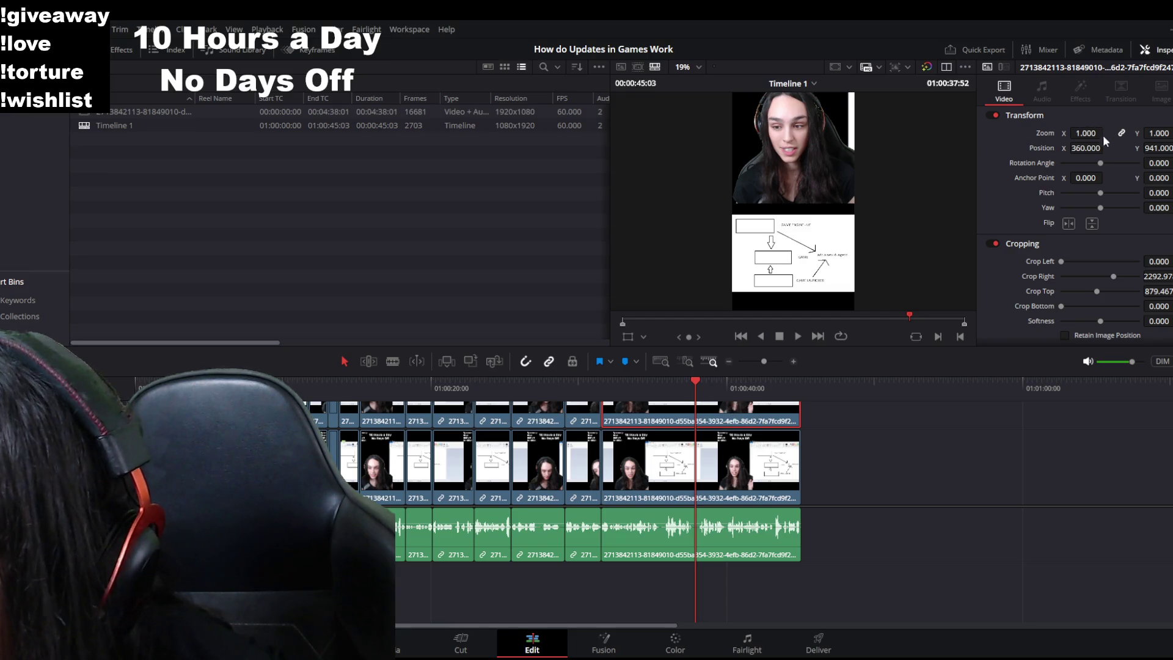
left_click_drag(1156, 148, 1128, 148)
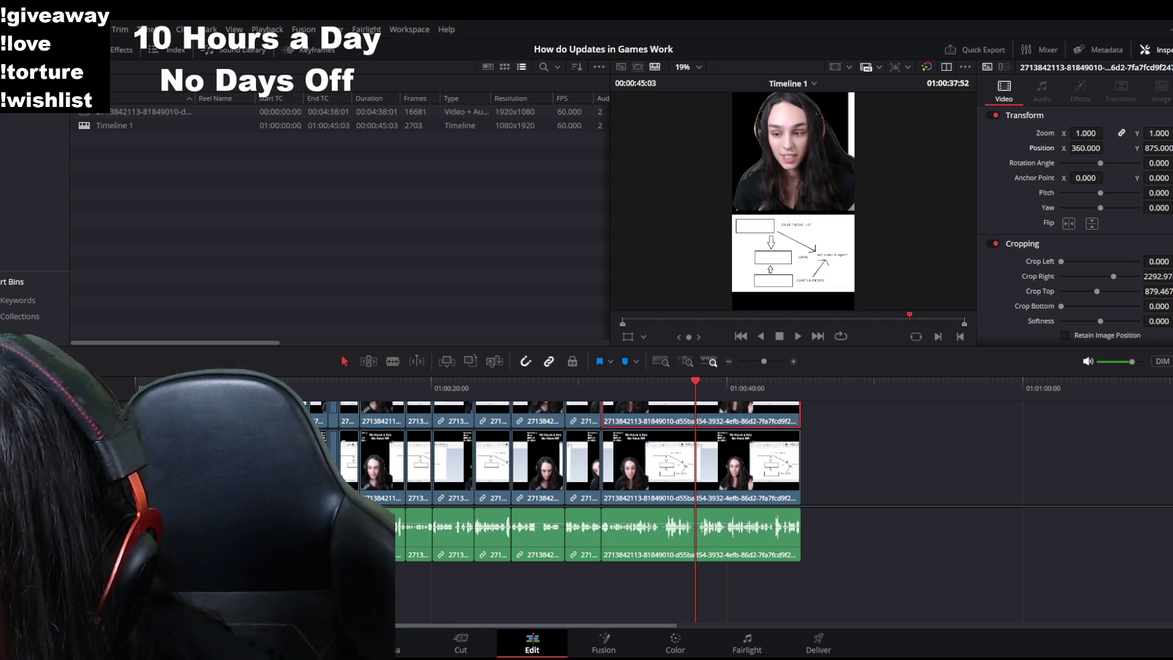
scroll(862, 225, "down", 1)
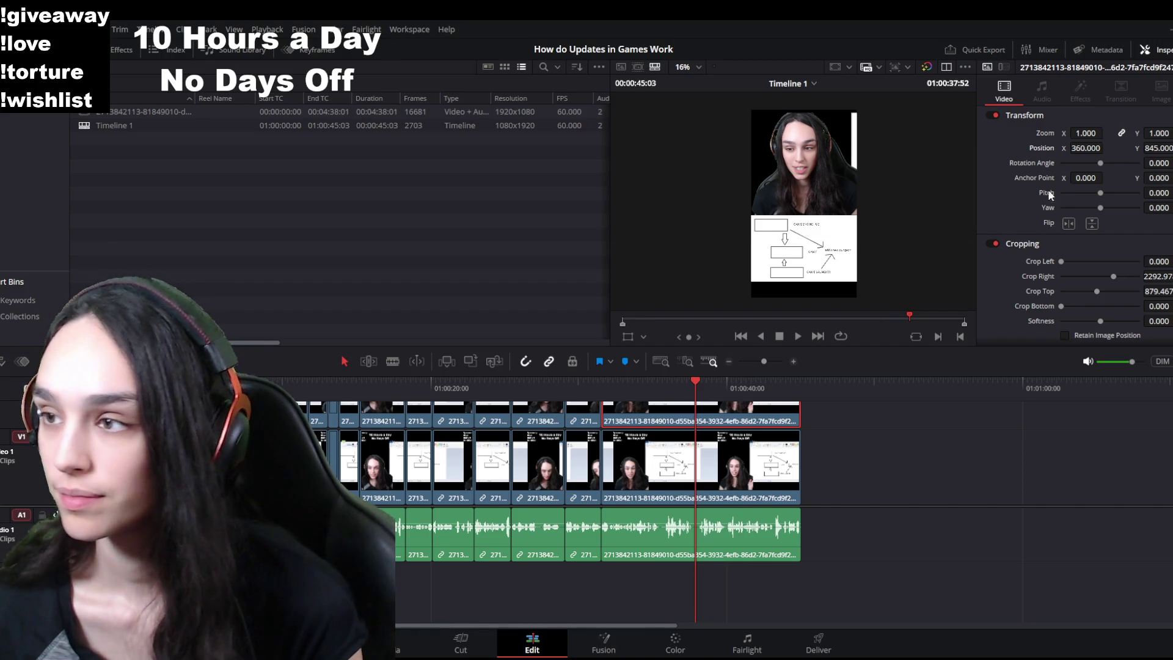
left_click(709, 477)
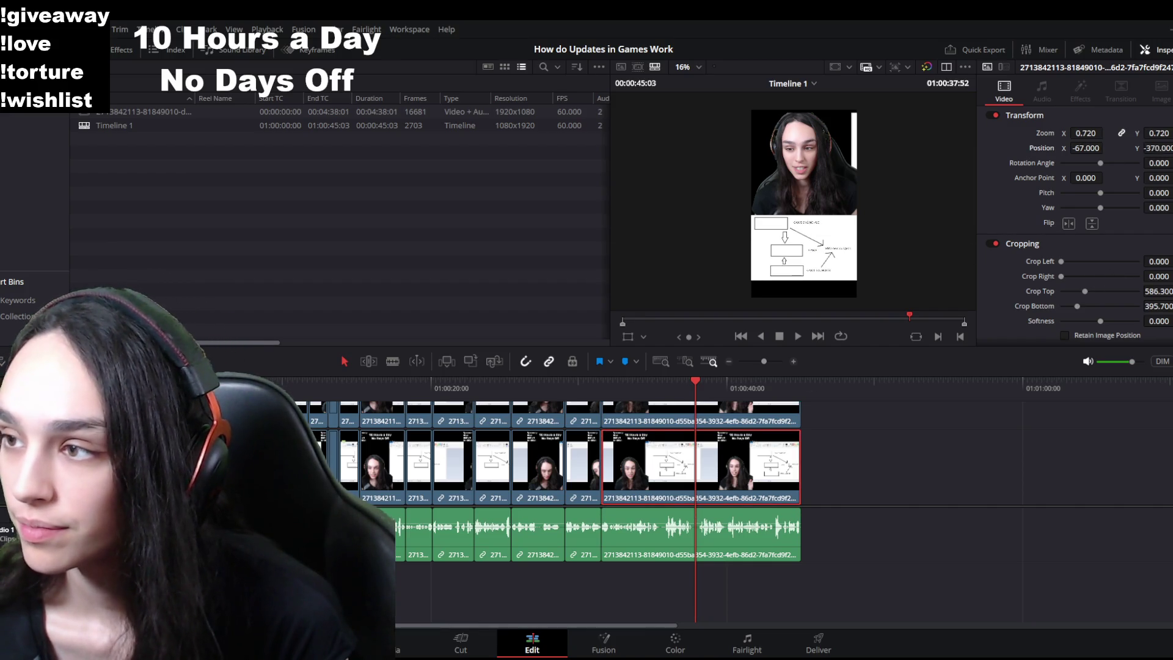
Step: Move the diagram image lower in the frame, then lower the webcam image to follow it
left_click_drag(1158, 147, 1054, 148)
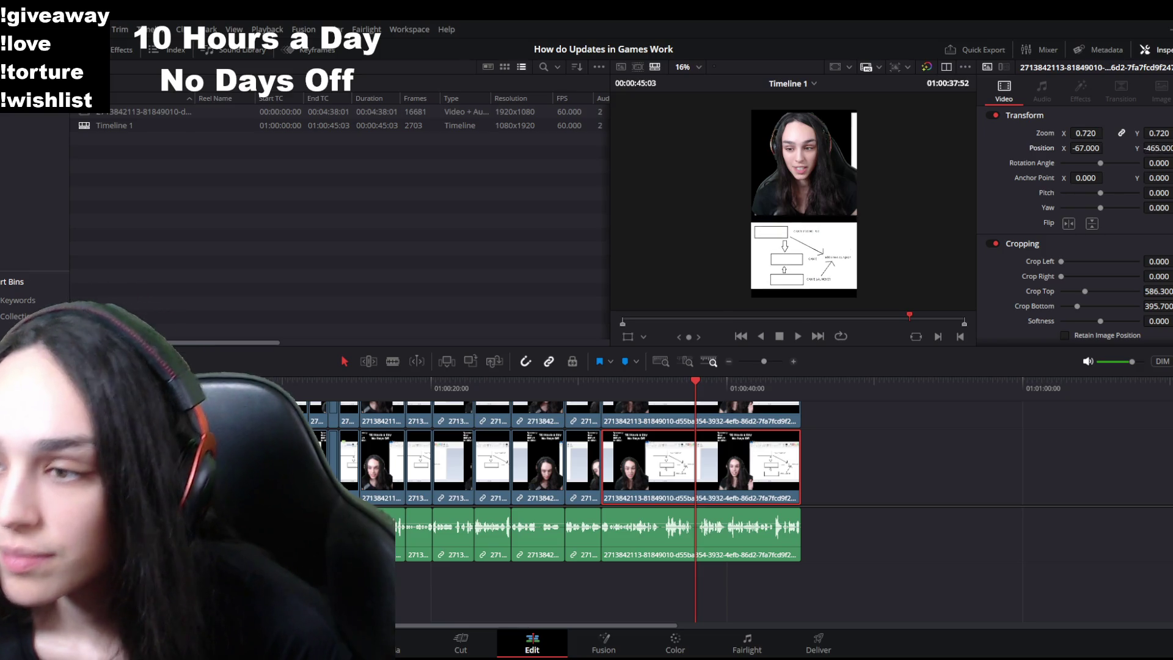
left_click_drag(1156, 148, 1100, 148)
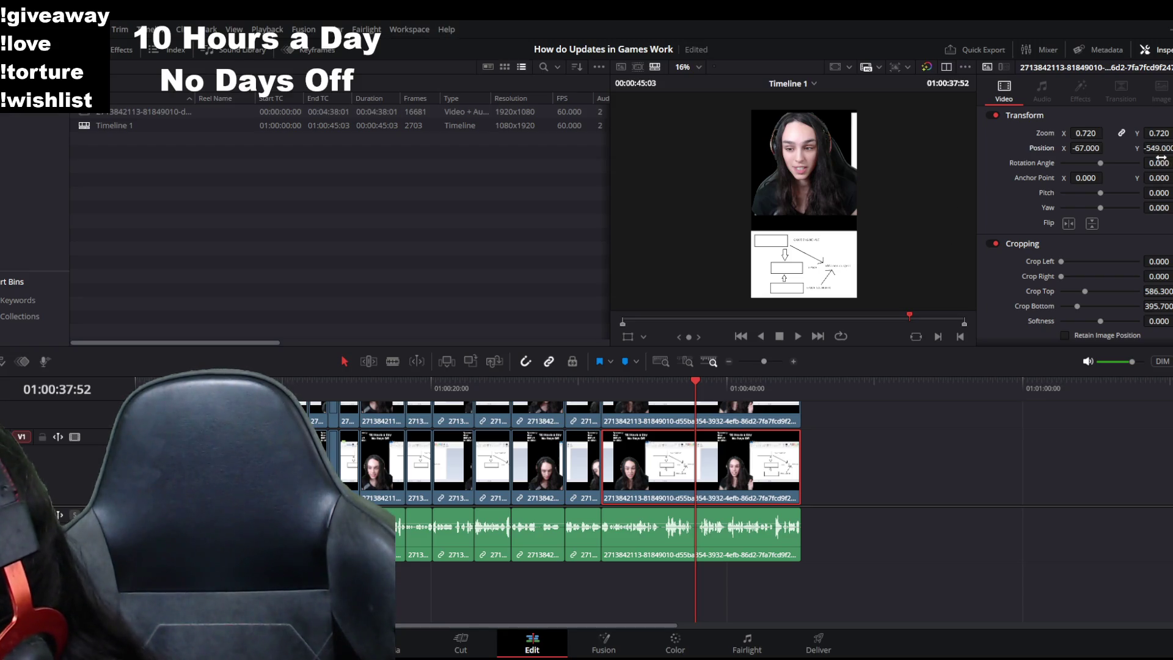
left_click_drag(1100, 148, 1149, 148)
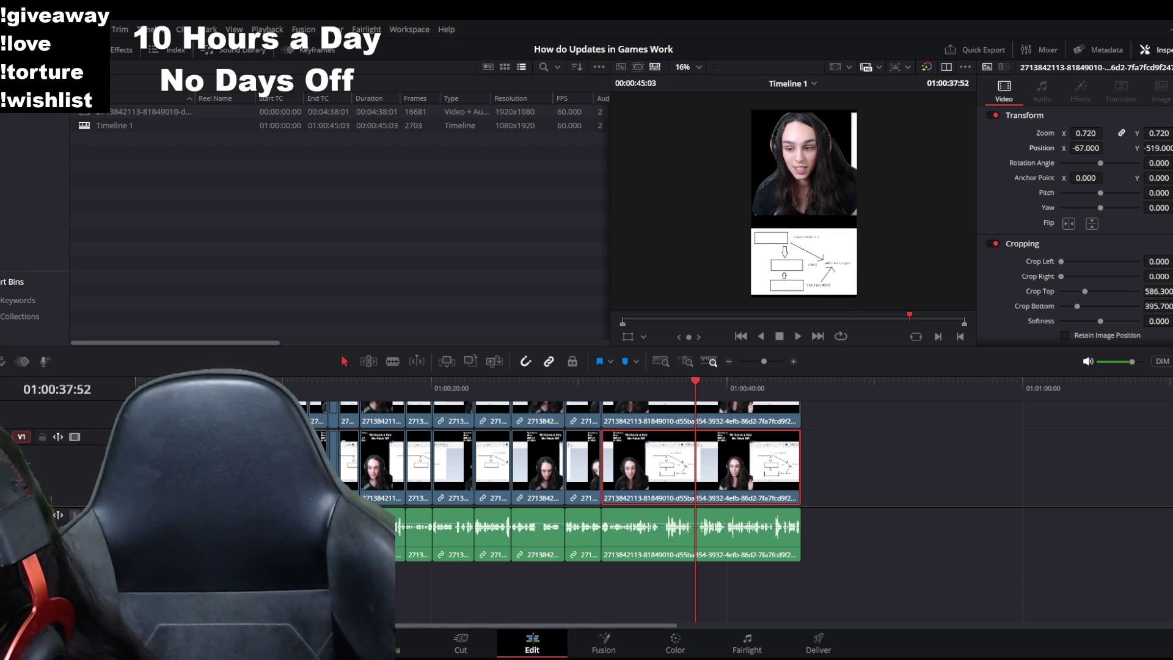
left_click(776, 412)
left_click_drag(1162, 145, 1087, 144)
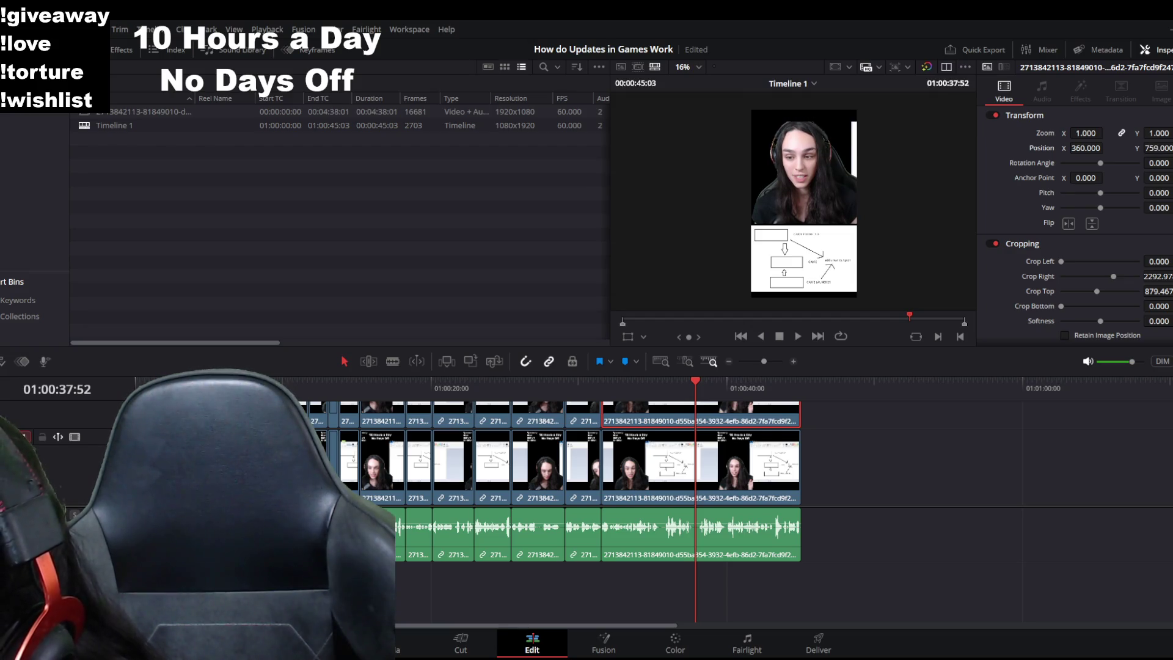
Step: Nudge the diagram slightly higher, then rubber-band select all clips across the tracks
left_click(741, 479)
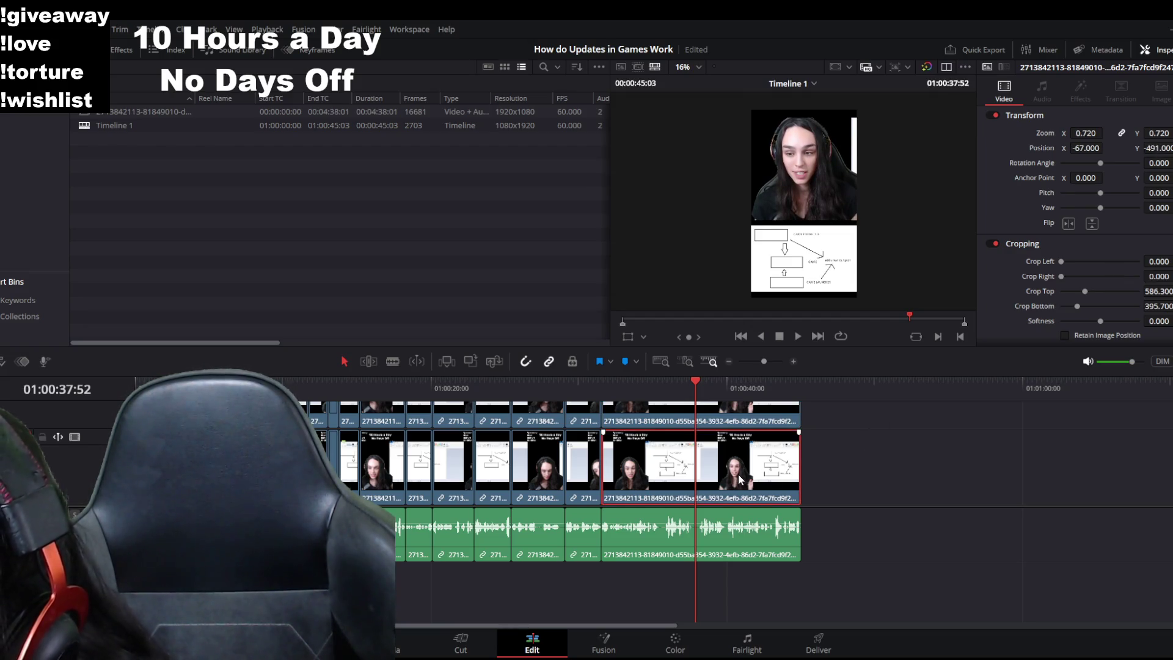
left_click_drag(1157, 148, 1160, 148)
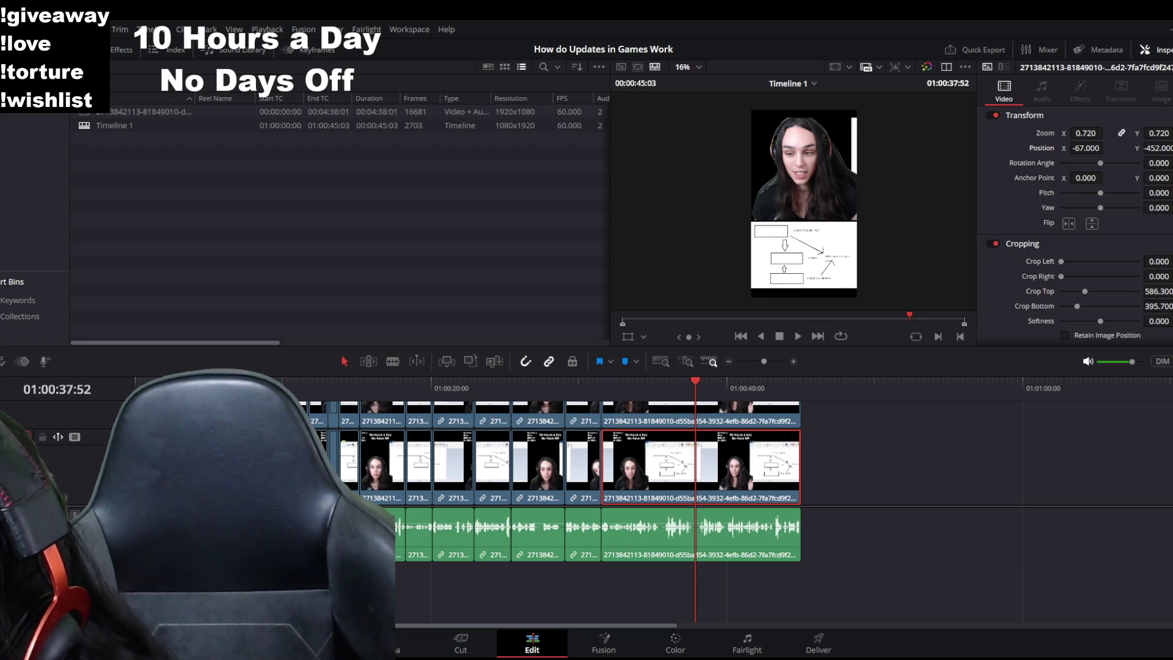
left_click(906, 517)
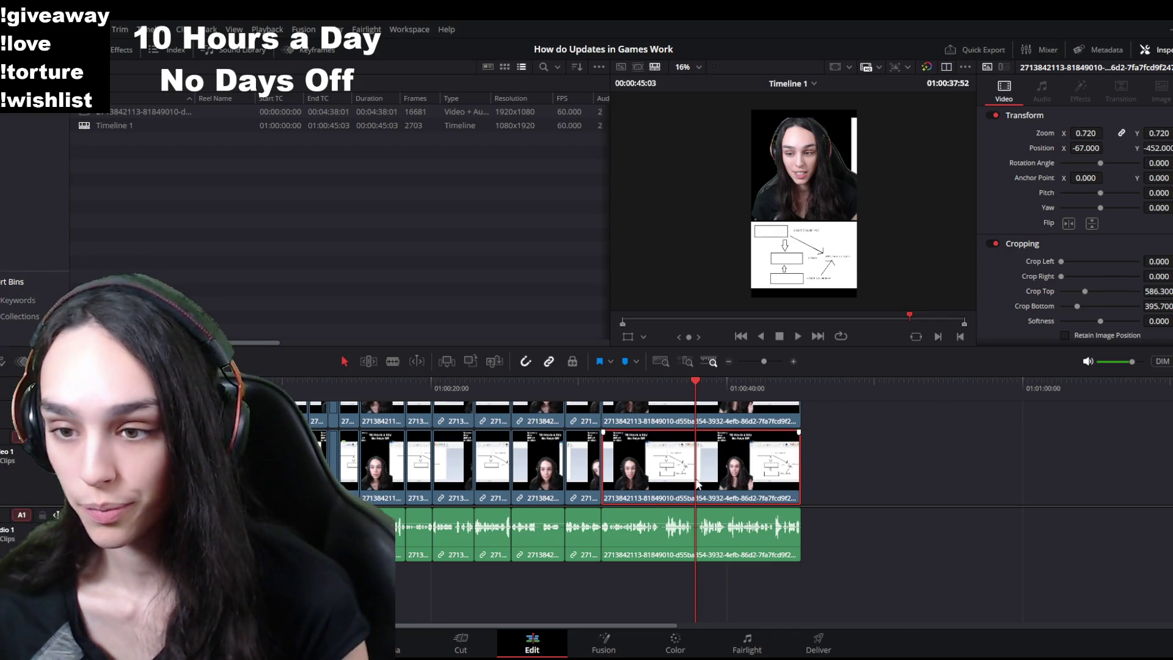
left_click(594, 552)
left_click_drag(602, 594, 312, 407)
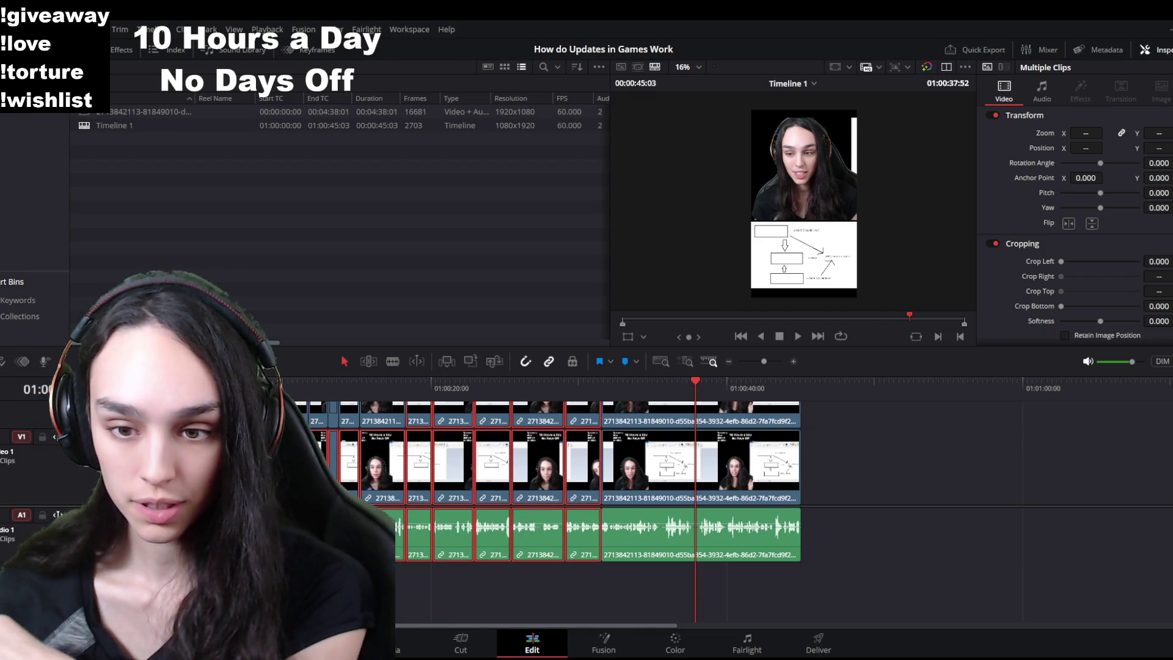
Step: Unlink audio from the selected clips with Ctrl+Shift+L and select several V1 diagram clips
key("ctrl+shift+l")
left_click(724, 463)
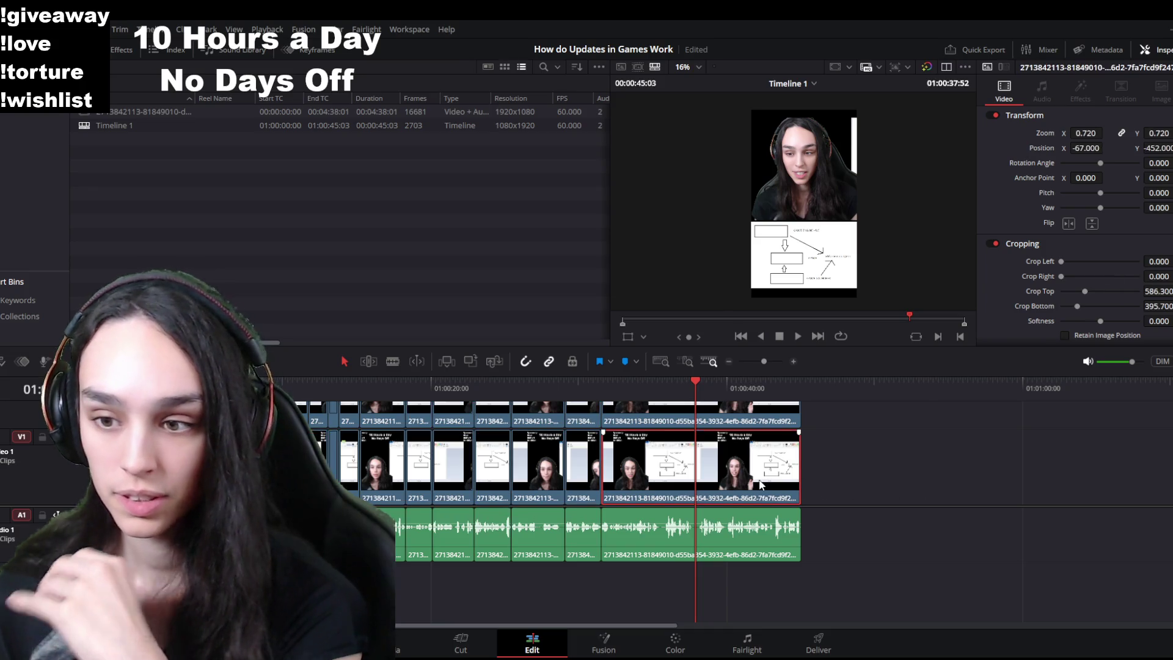
left_click(584, 466)
left_click(544, 486, "ctrl")
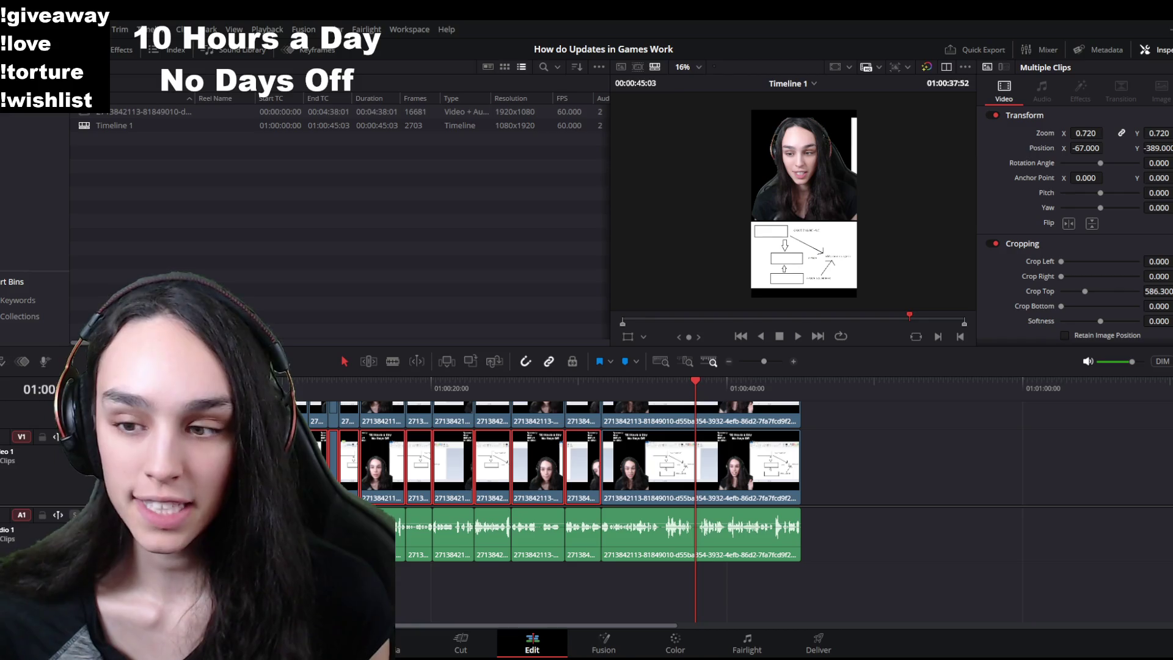
mouse_move(467, 220)
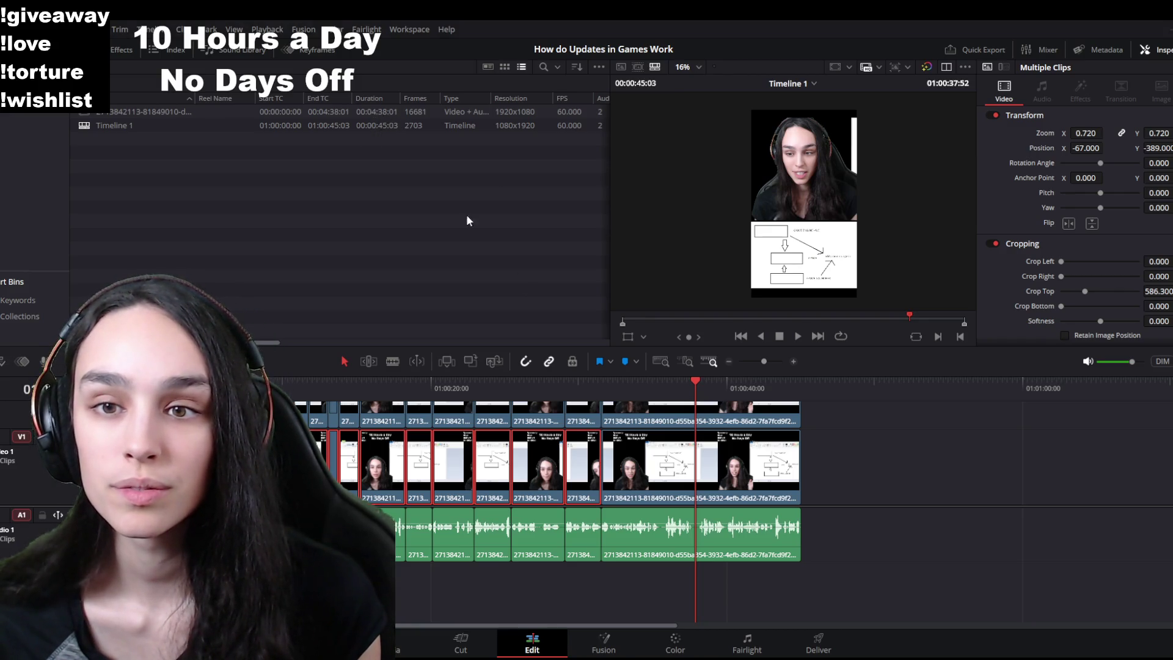
left_click(578, 388)
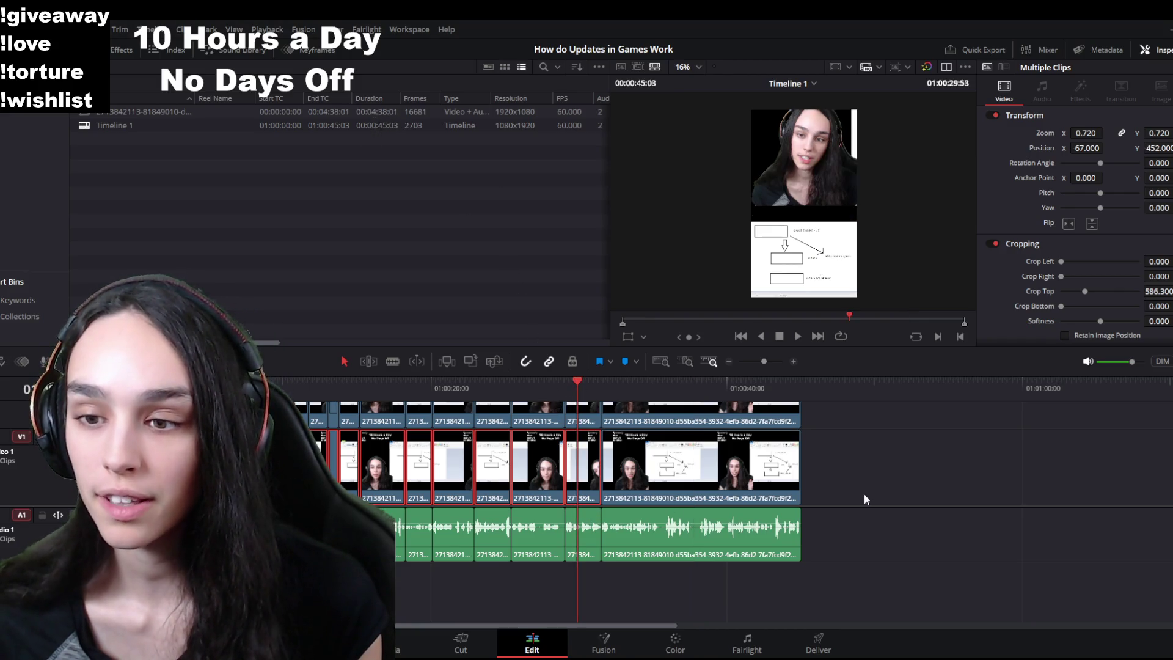
Step: Select the long webcam clip and Ctrl-click the earlier webcam clips on V2
left_click(826, 471)
left_click(715, 414)
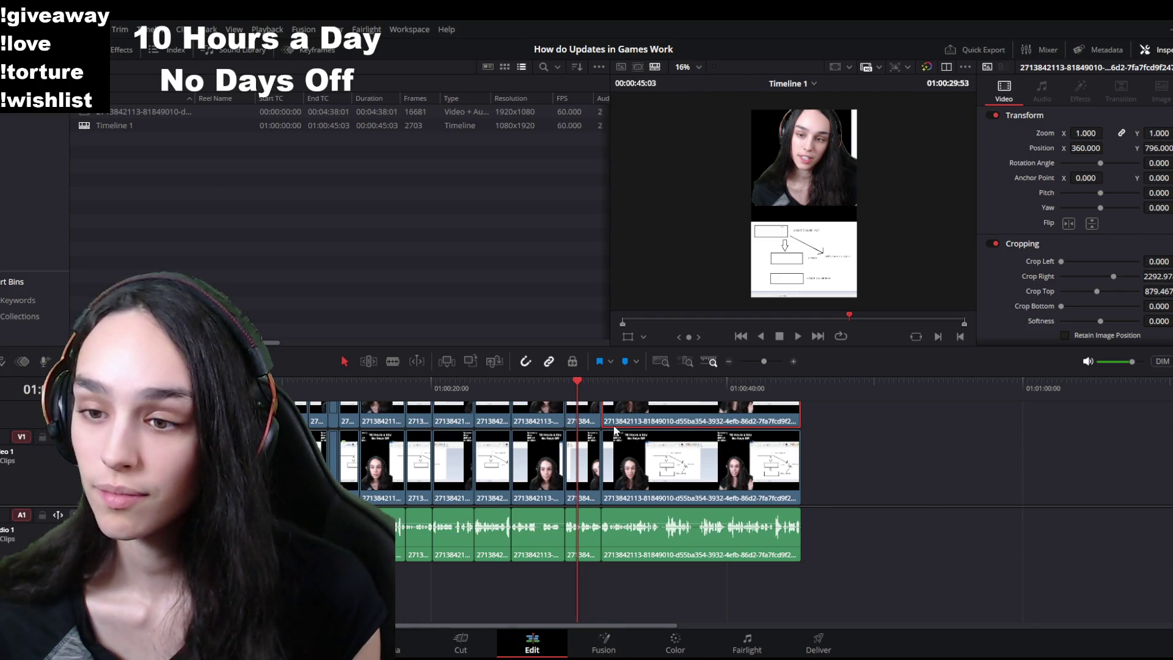
left_click(583, 420)
left_click(537, 420, "ctrl")
left_click(501, 422, "ctrl")
left_click(453, 421, "ctrl")
left_click(418, 421, "ctrl")
left_click(381, 420, "ctrl")
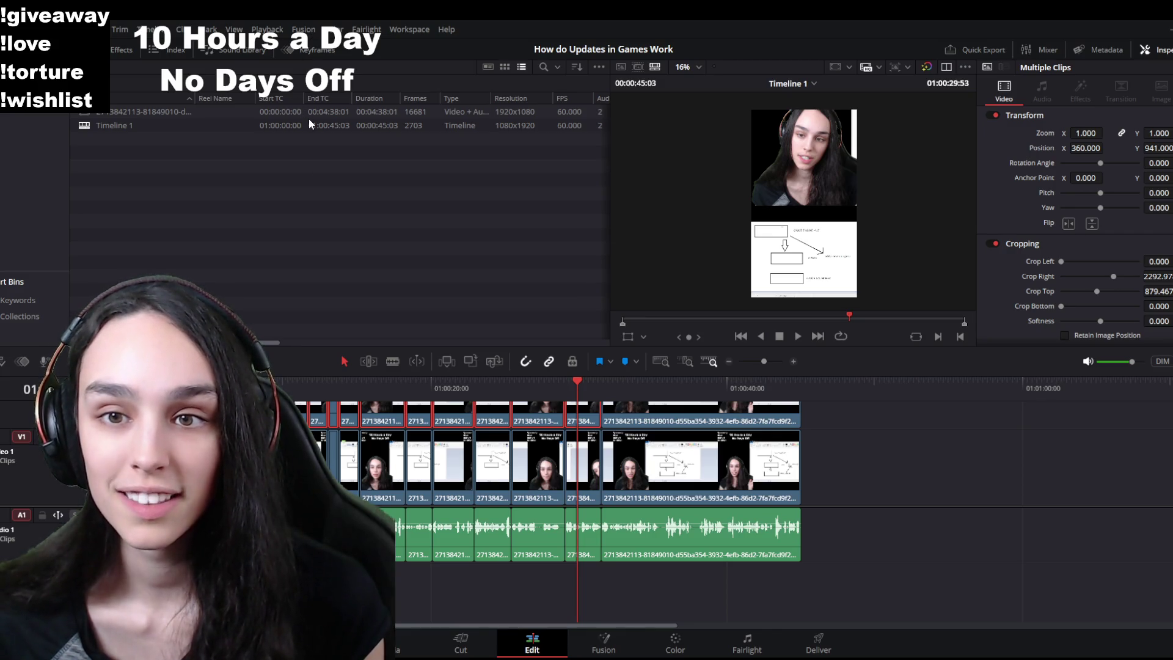
Step: Paste the webcam position attributes onto the selected clips and jump to the timeline start
key("ctrl+z")
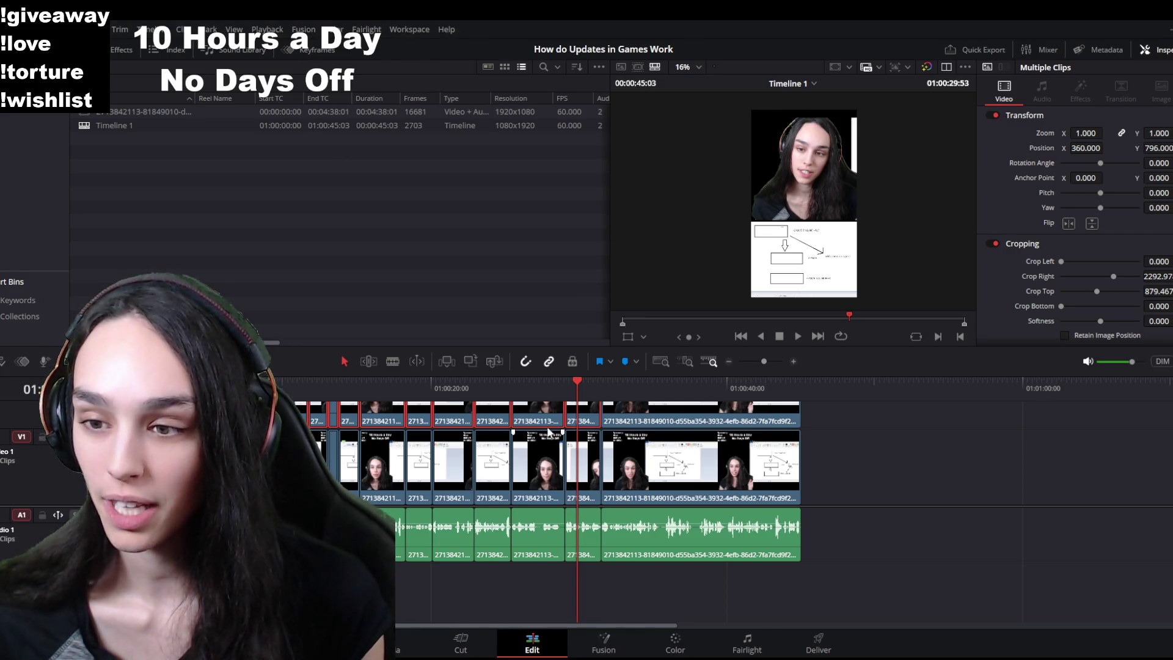
key("Home")
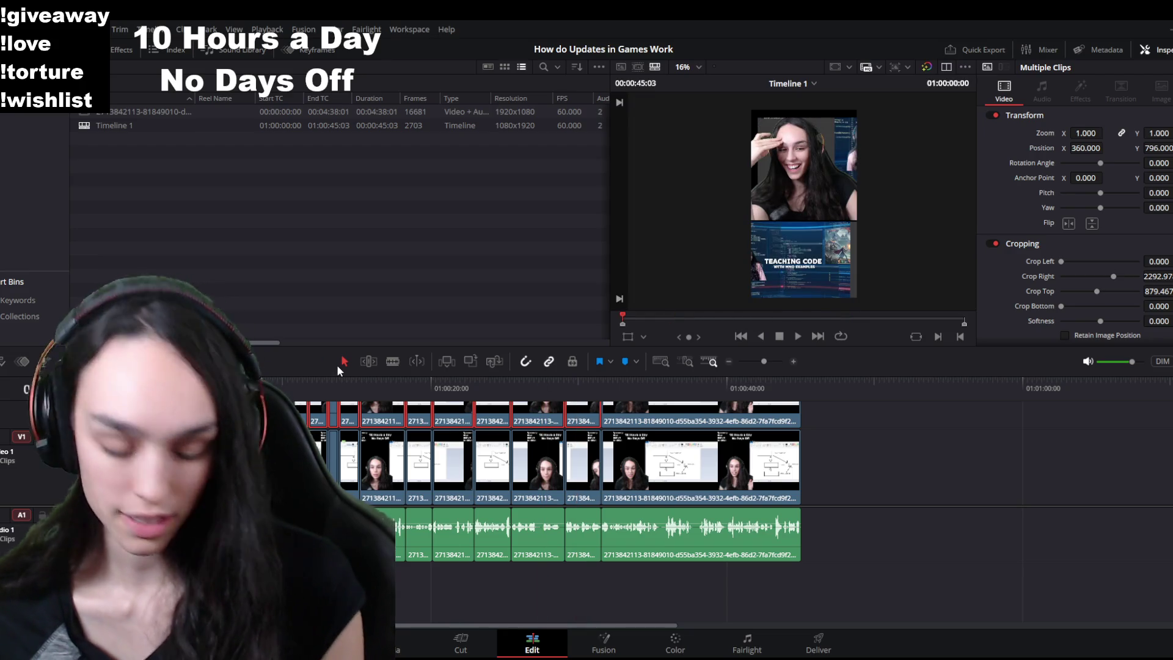